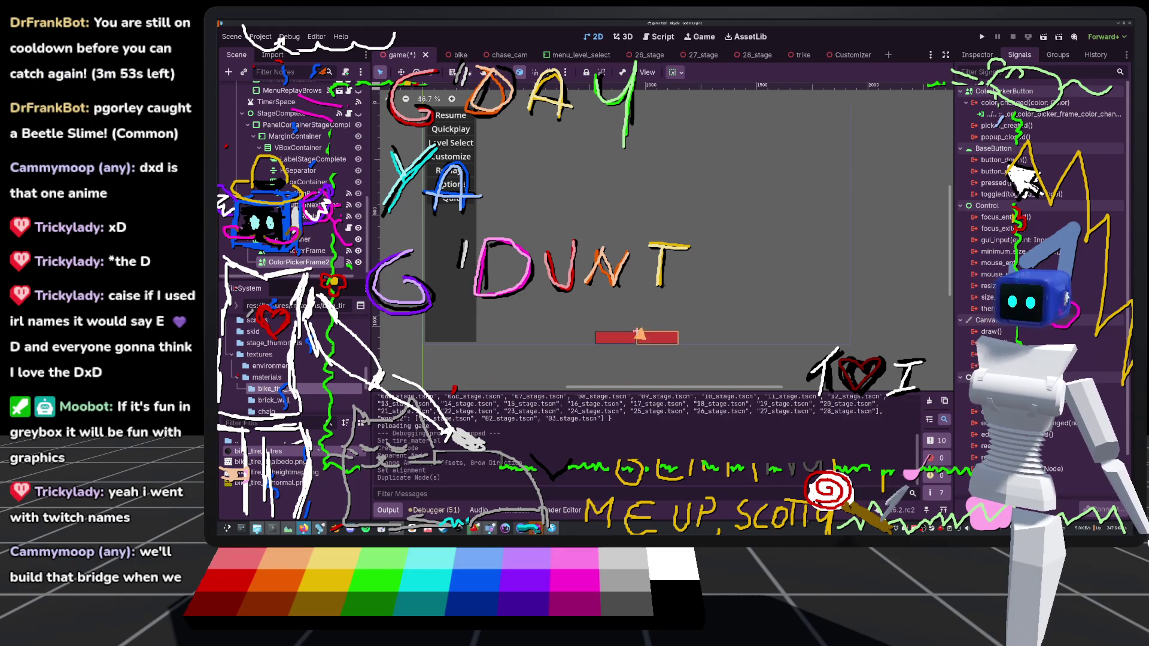
Rename the duplicated picker to ColorPickerTire and set its default Color to dark grey
{"action": "left_click_drag", "start_coordinate": [636, 332], "coordinate": [668, 352]}
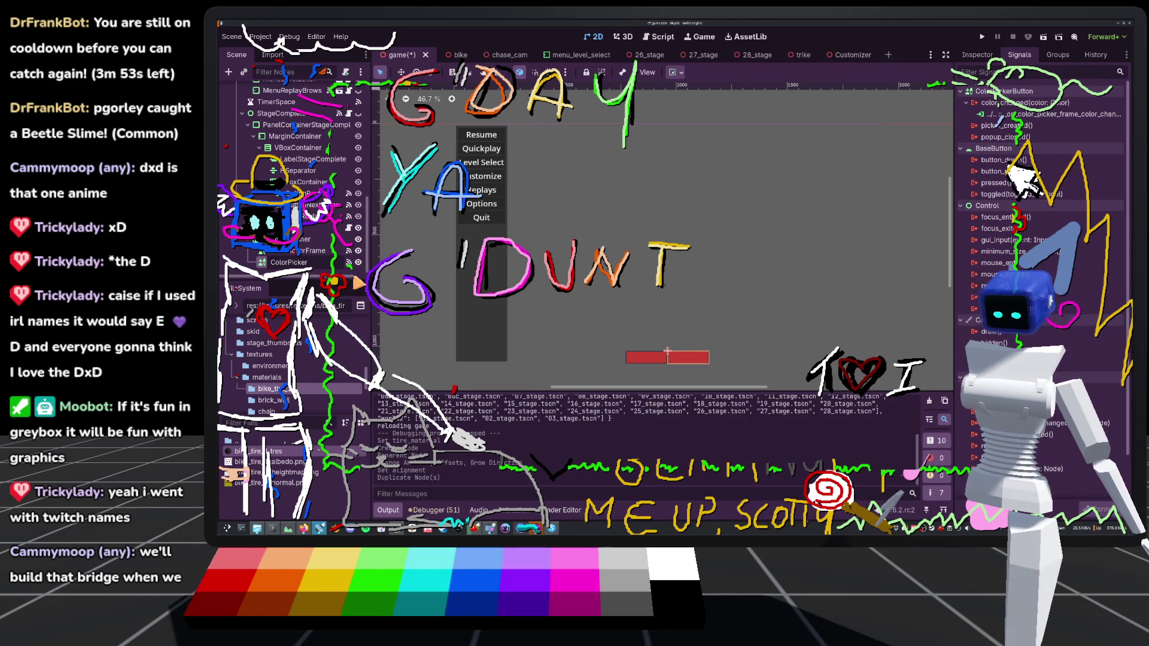
{"action": "key", "text": "Return"}
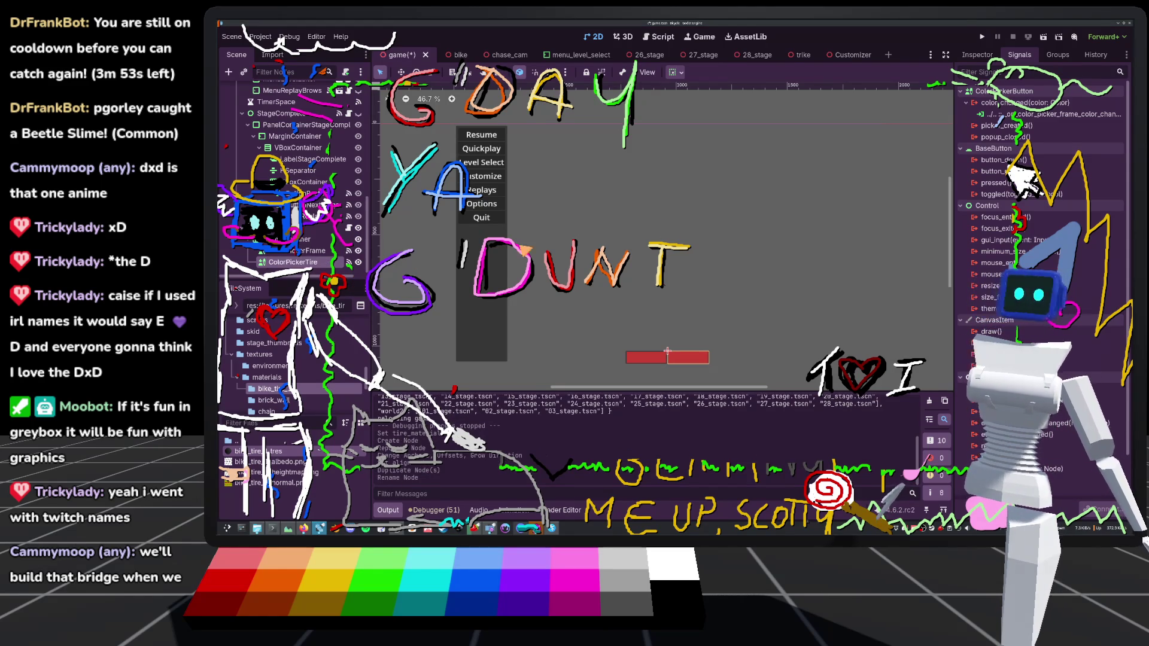
{"action": "left_click", "coordinate": [977, 54]}
{"action": "left_click", "coordinate": [1079, 138]}
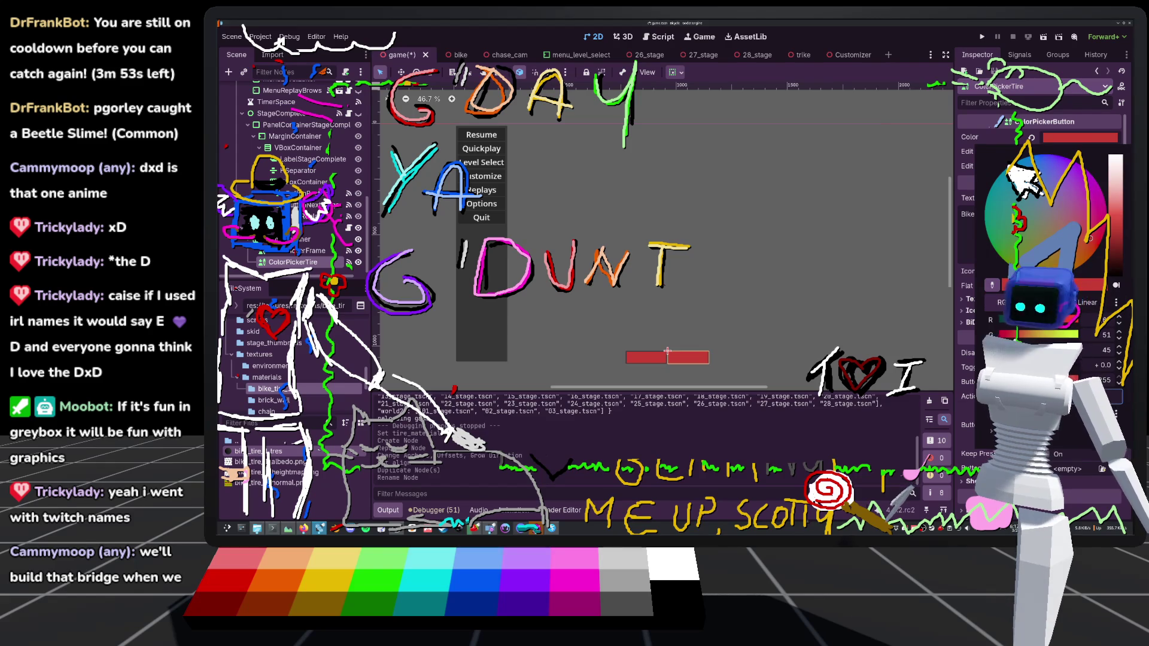
{"action": "left_click", "coordinate": [667, 351]}
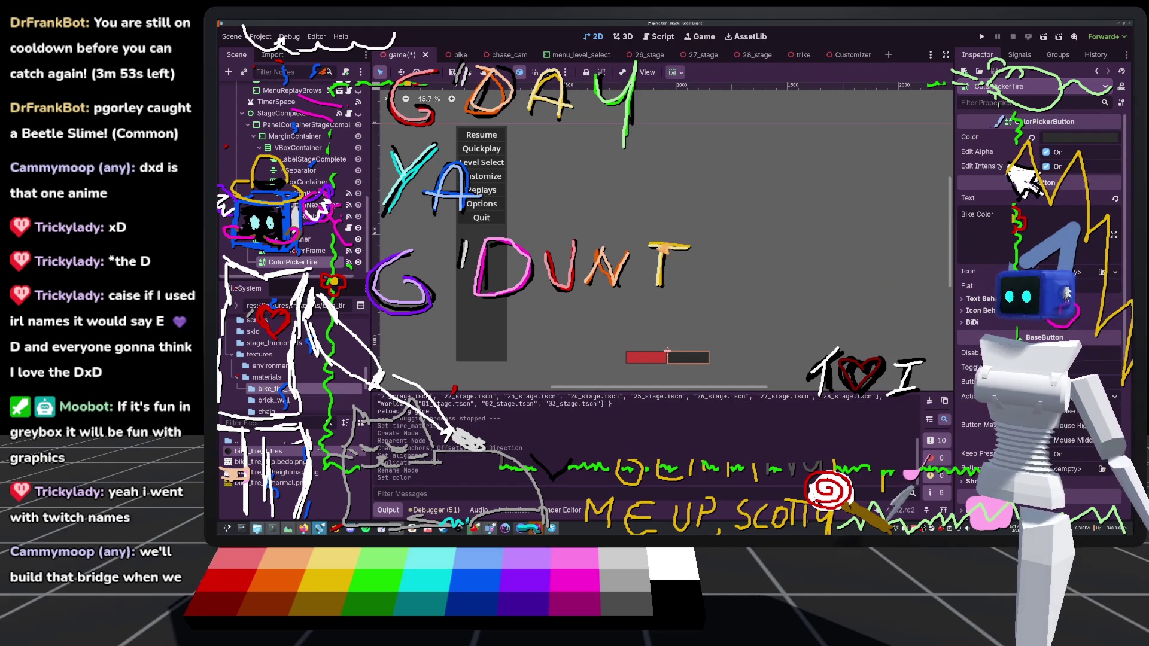
{"action": "left_click", "coordinate": [1019, 54]}
Drop the inherited frame connection and connect color_changed to a new _on_color_picker_tire_color_changed in customization.gd
{"action": "right_click", "coordinate": [1035, 114]}
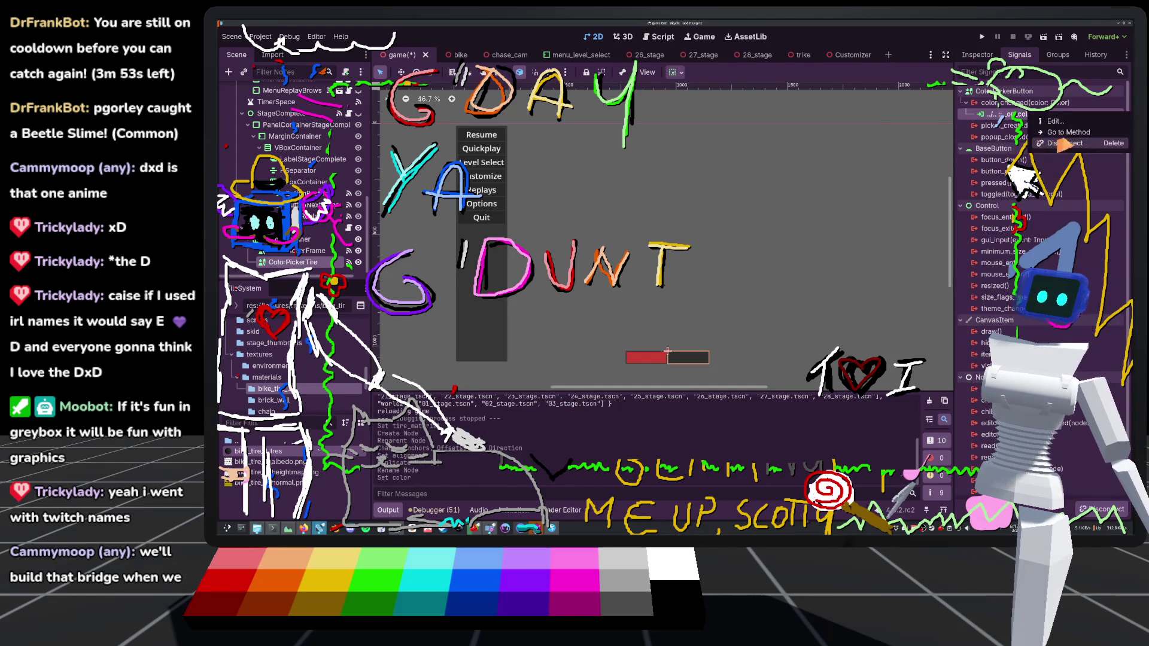
{"action": "left_click", "coordinate": [1062, 143]}
{"action": "double_click", "coordinate": [1017, 102]}
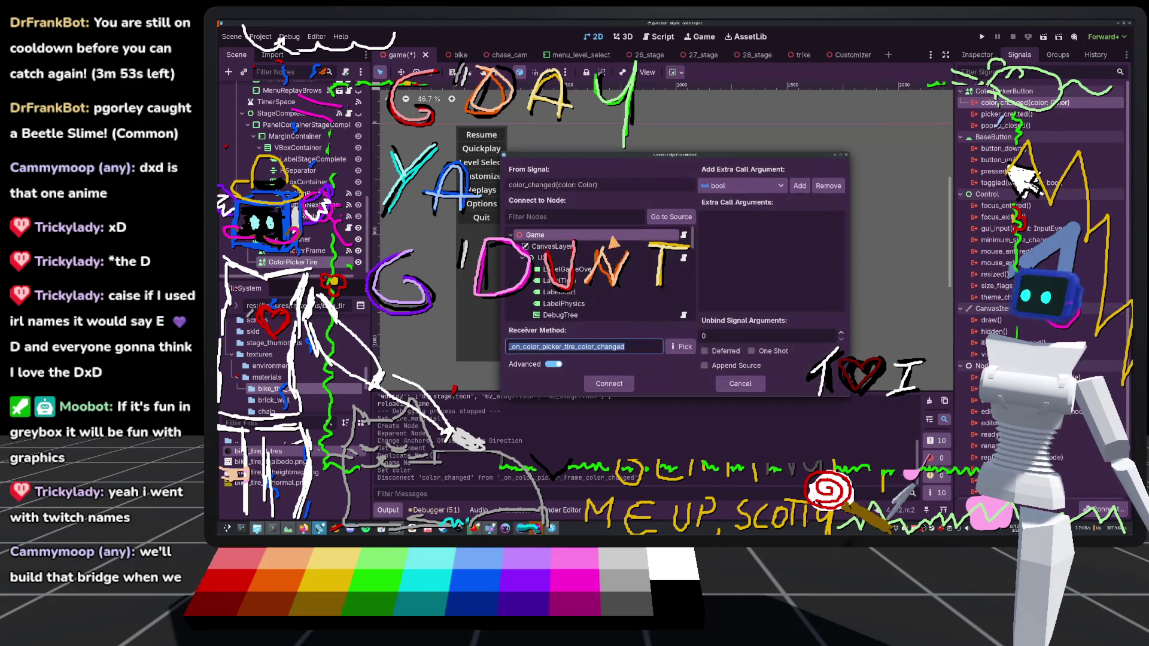
{"action": "scroll", "coordinate": [599, 252], "scroll_direction": "down", "scroll_amount": 5}
{"action": "scroll", "coordinate": [581, 259], "scroll_direction": "down", "scroll_amount": 8}
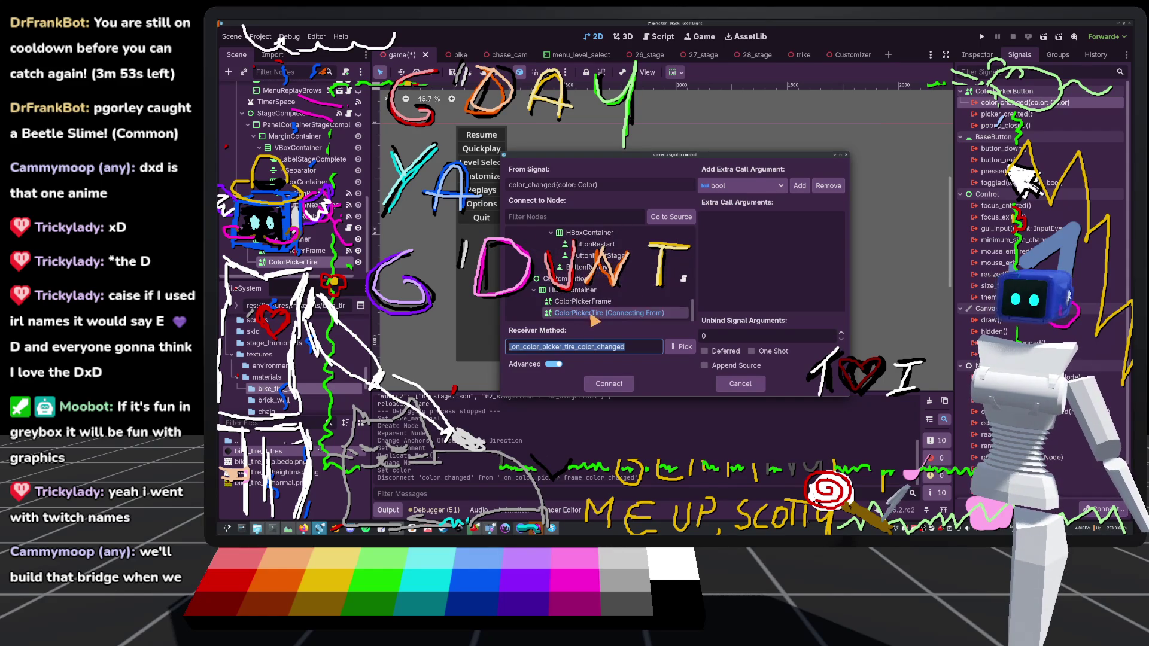
{"action": "left_click", "coordinate": [608, 384]}
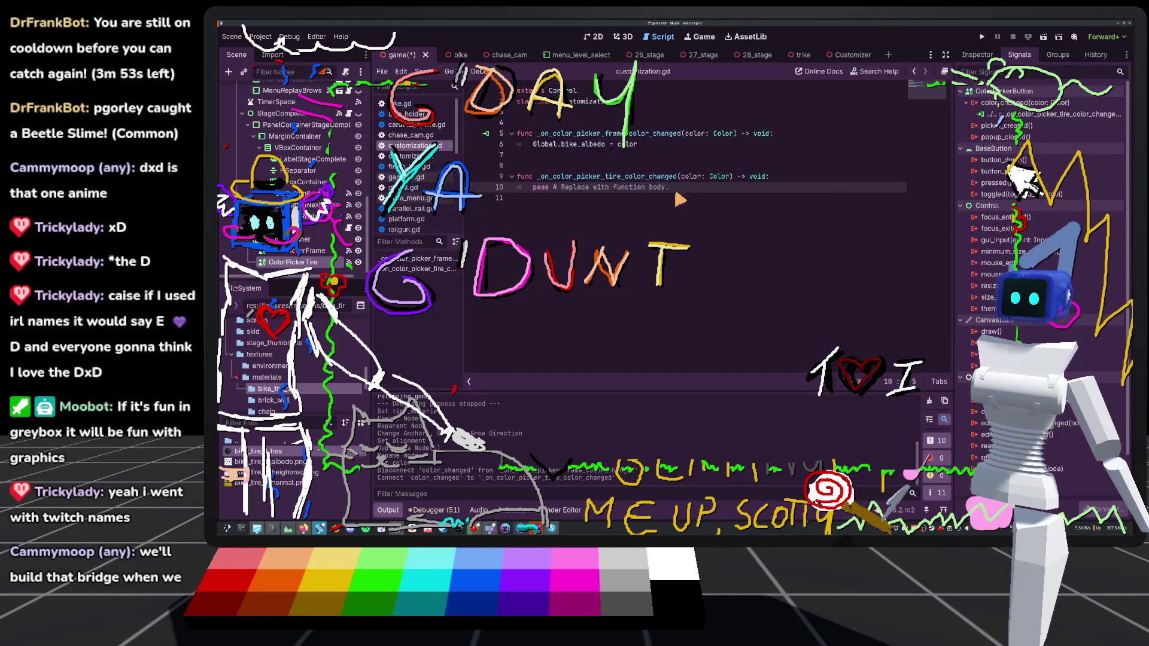
Replace the handler's pass line with Global.tire_albedo = color and save customization.gd
{"action": "left_click_drag", "start_coordinate": [679, 190], "coordinate": [535, 197]}
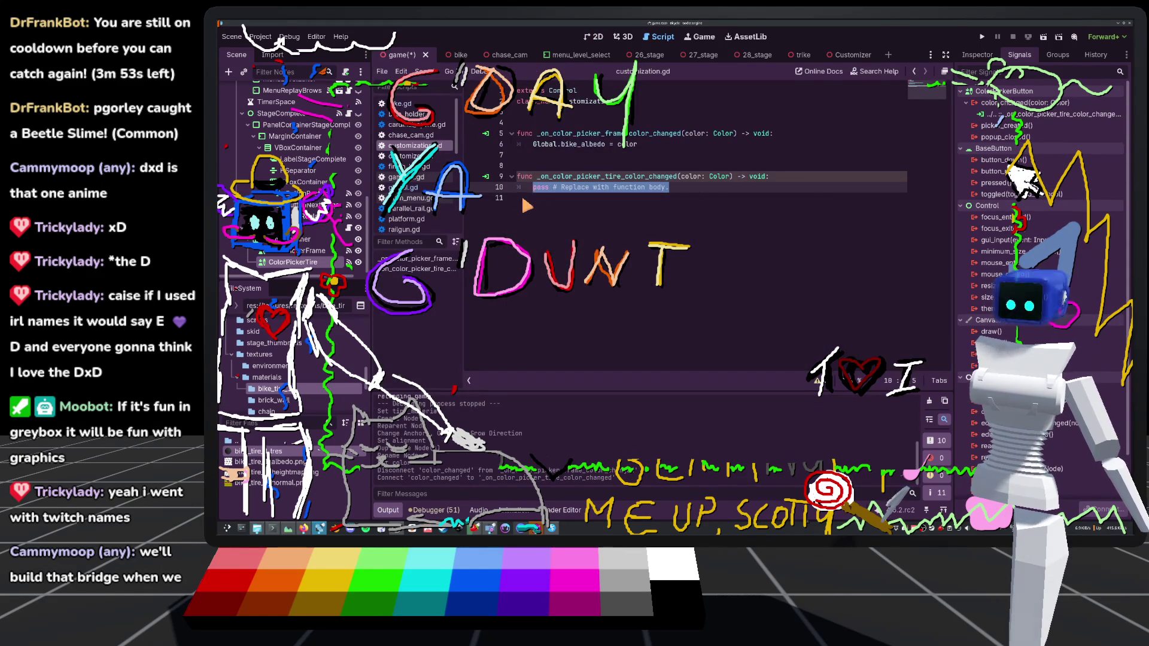
{"action": "type", "text": "Global."}
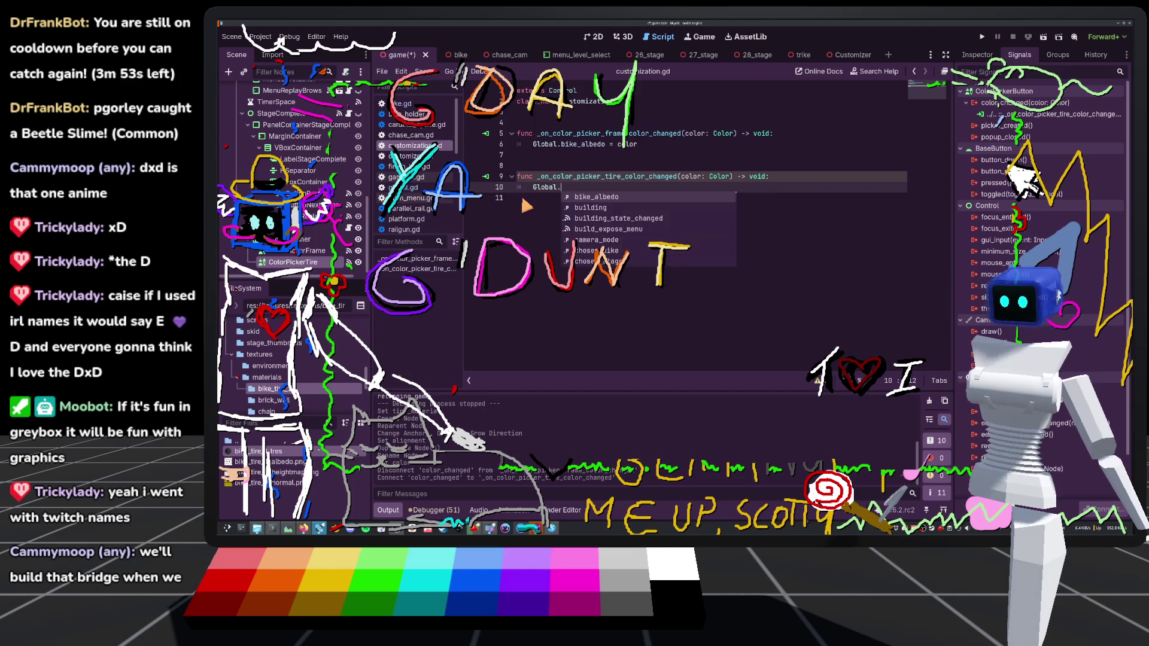
{"action": "type", "text": "tire_albedo"}
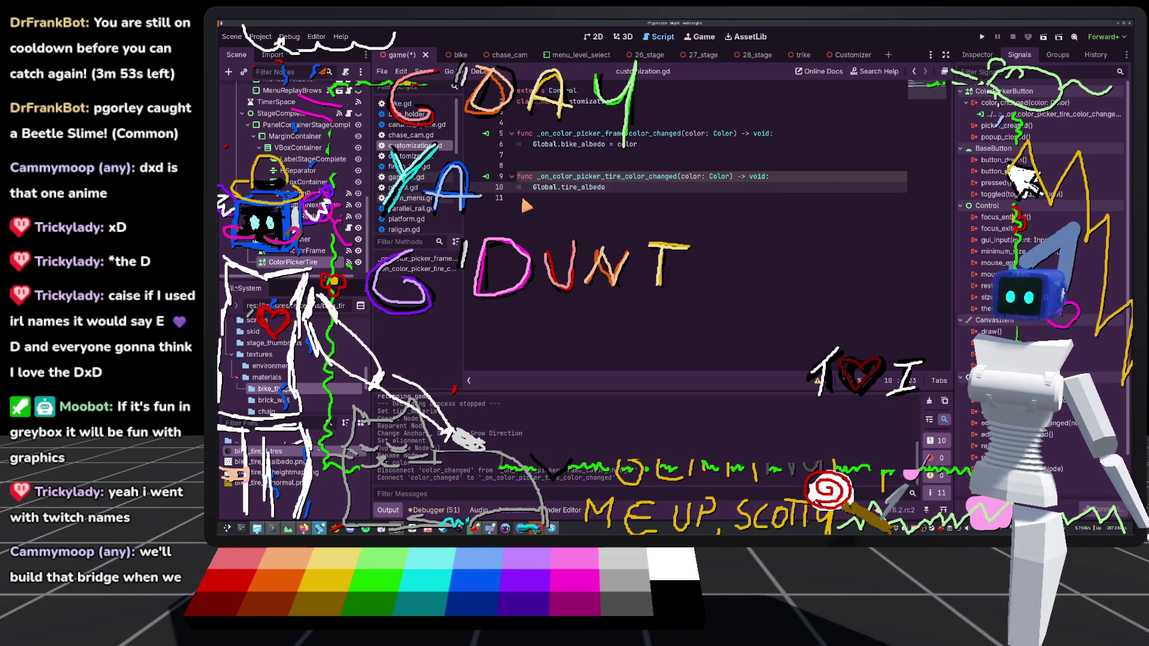
{"action": "type", "text": " = color"}
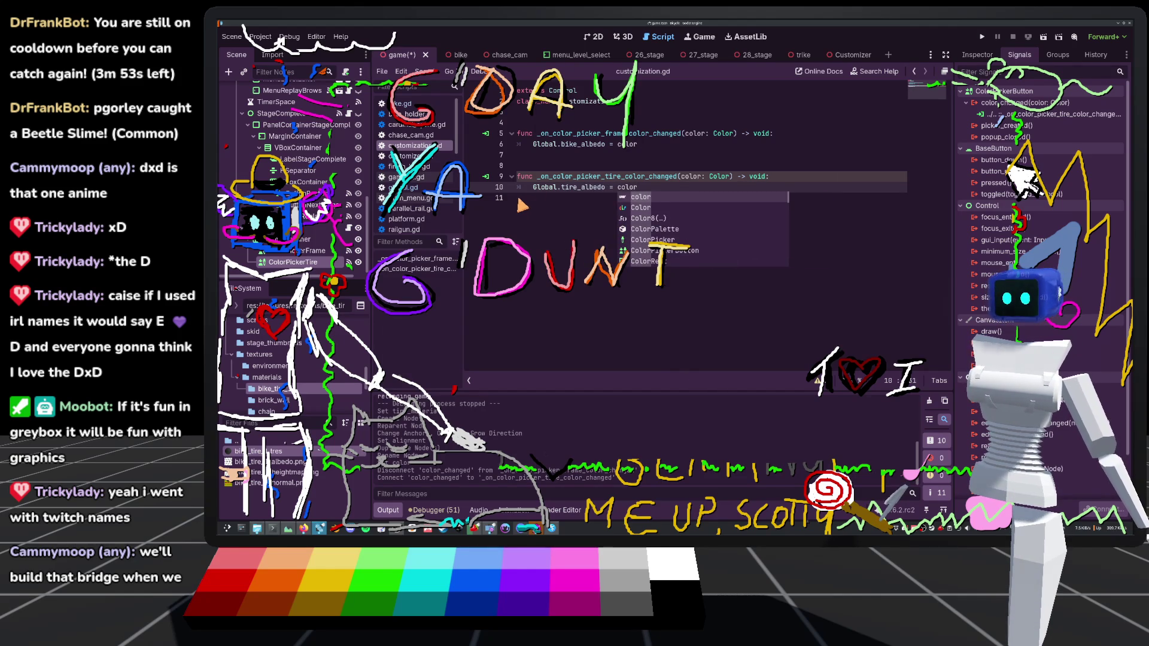
{"action": "left_click", "coordinate": [655, 155]}
{"action": "key", "text": "ctrl+s"}
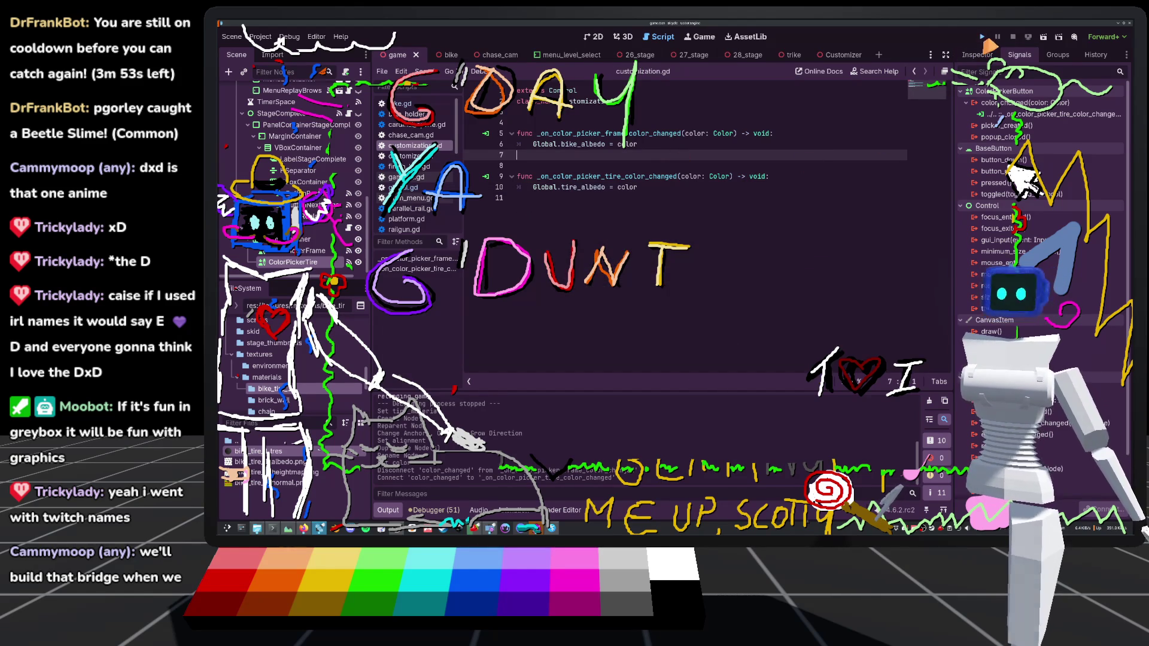
{"action": "left_click", "coordinate": [982, 37]}
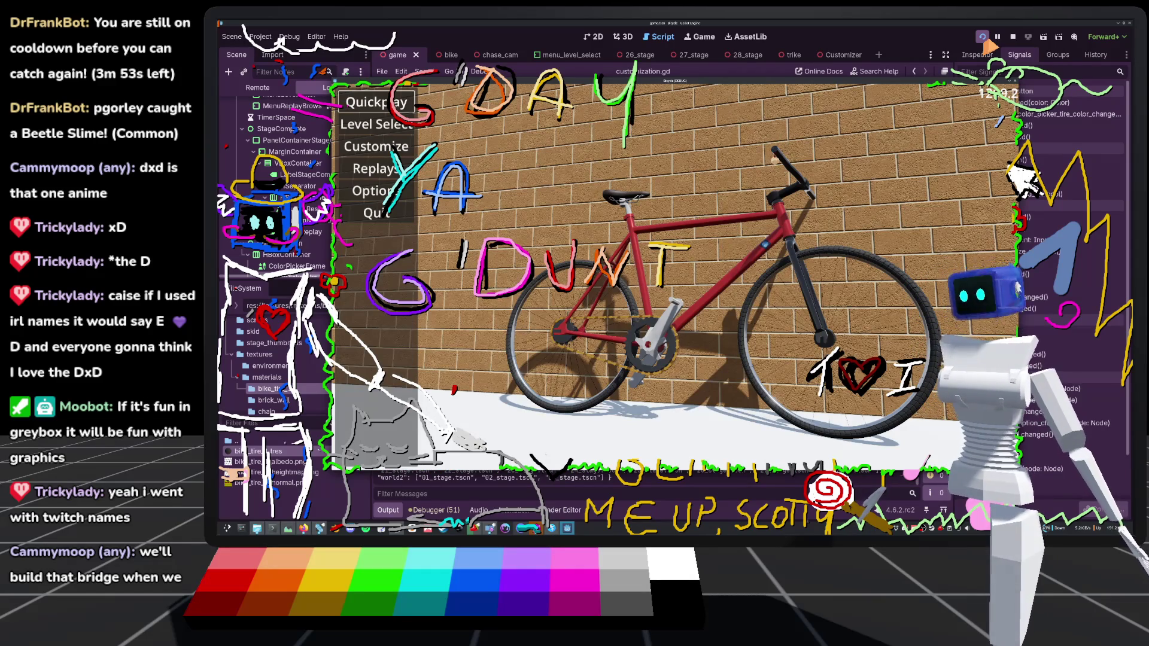
{"action": "left_click", "coordinate": [376, 102]}
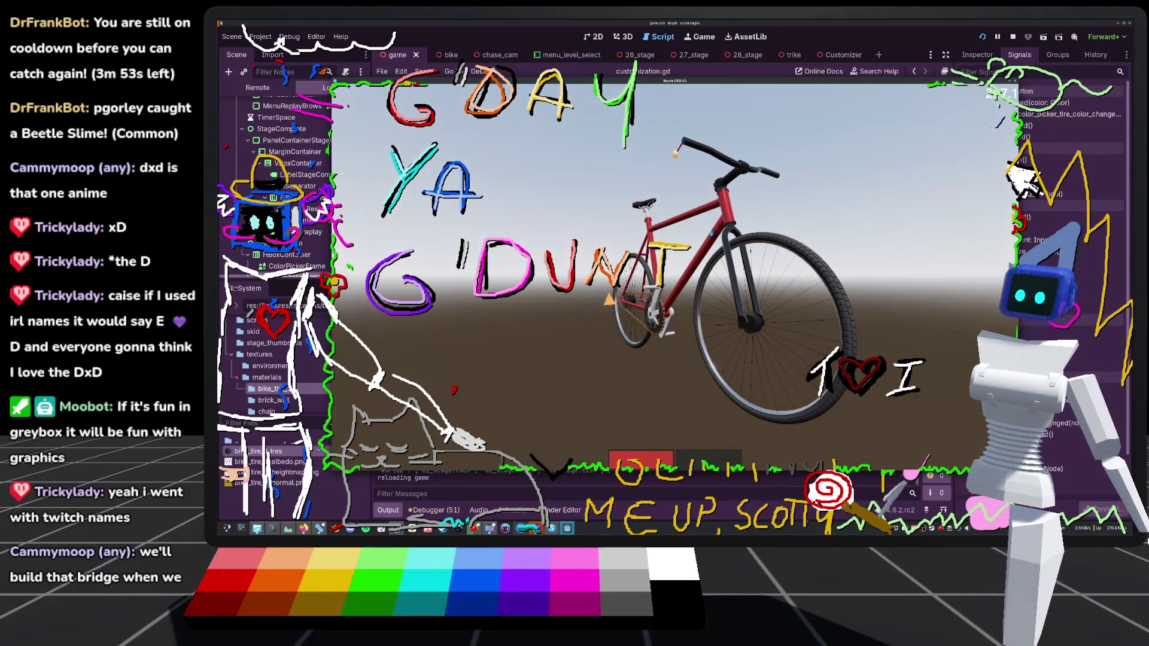
{"action": "left_click", "coordinate": [707, 460]}
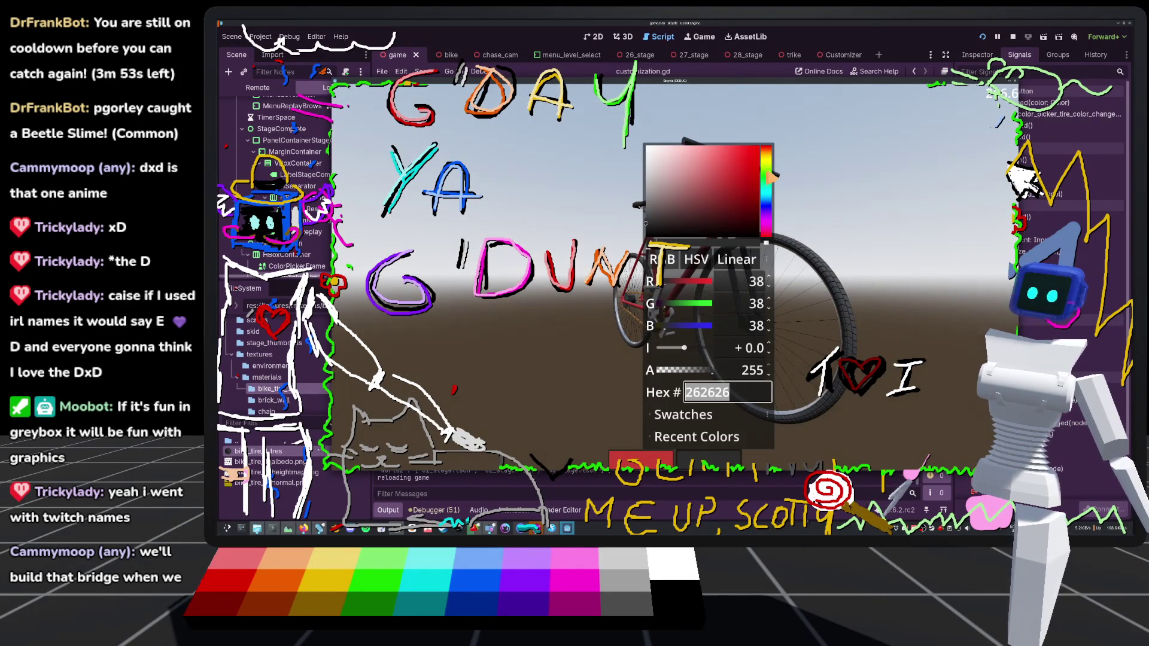
{"action": "mouse_move", "coordinate": [772, 178]}
{"action": "left_mouse_down"}
{"action": "mouse_move", "coordinate": [769, 199]}
{"action": "mouse_move", "coordinate": [739, 163]}
{"action": "left_mouse_up"}
{"action": "left_click", "coordinate": [750, 167]}
{"action": "left_click_drag", "start_coordinate": [772, 206], "coordinate": [772, 190]}
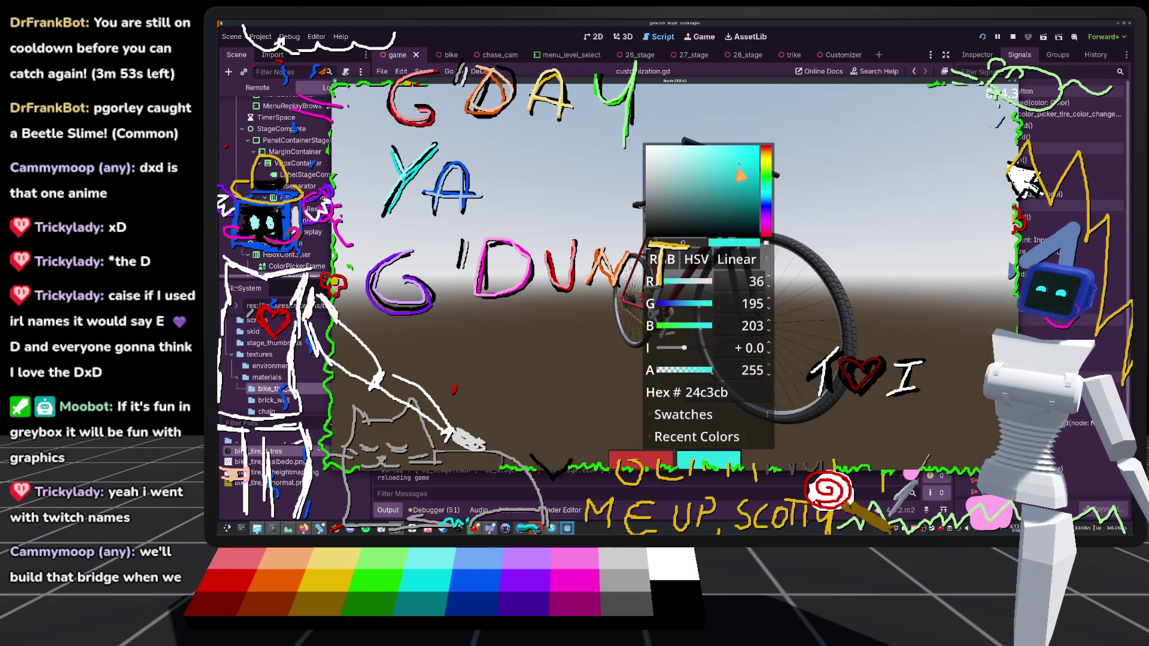
{"action": "left_click", "coordinate": [877, 186]}
{"action": "mouse_move", "coordinate": [877, 186]}
{"action": "left_mouse_down"}
{"action": "mouse_move", "coordinate": [675, 285]}
{"action": "mouse_move", "coordinate": [634, 293]}
{"action": "mouse_move", "coordinate": [691, 274]}
{"action": "left_mouse_up"}
{"action": "left_click", "coordinate": [1012, 37]}
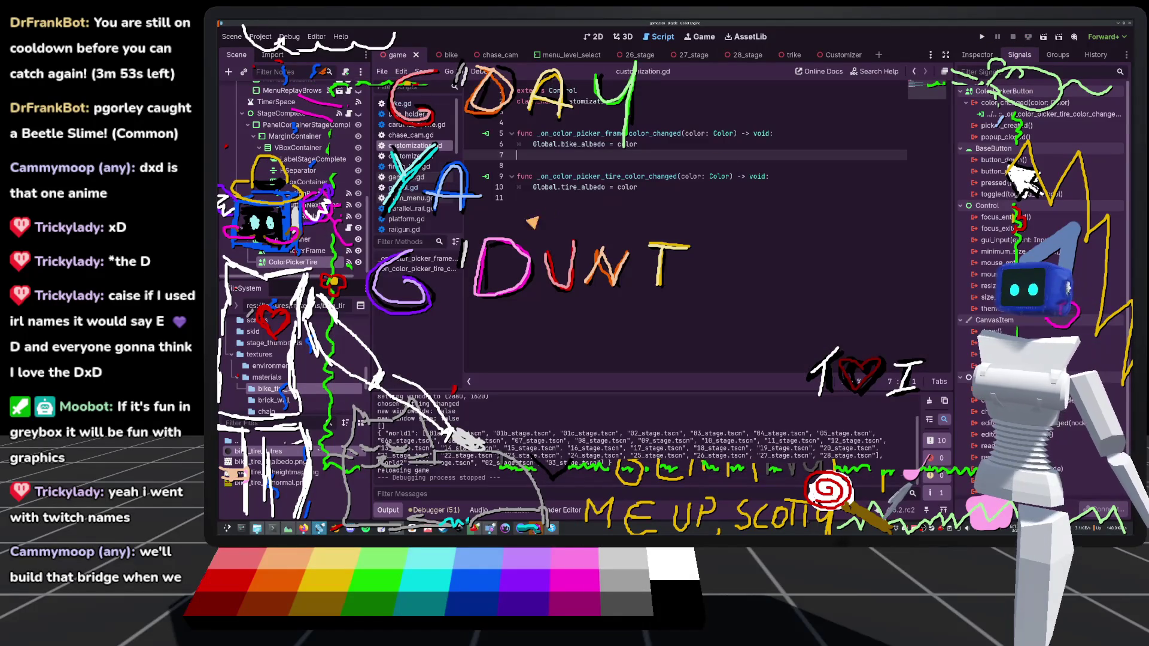
In bike.gd's _on_global_customization_changed, add tire_material.albedo_color = Global.tire_albedo below the frame line
{"action": "left_click", "coordinate": [395, 104]}
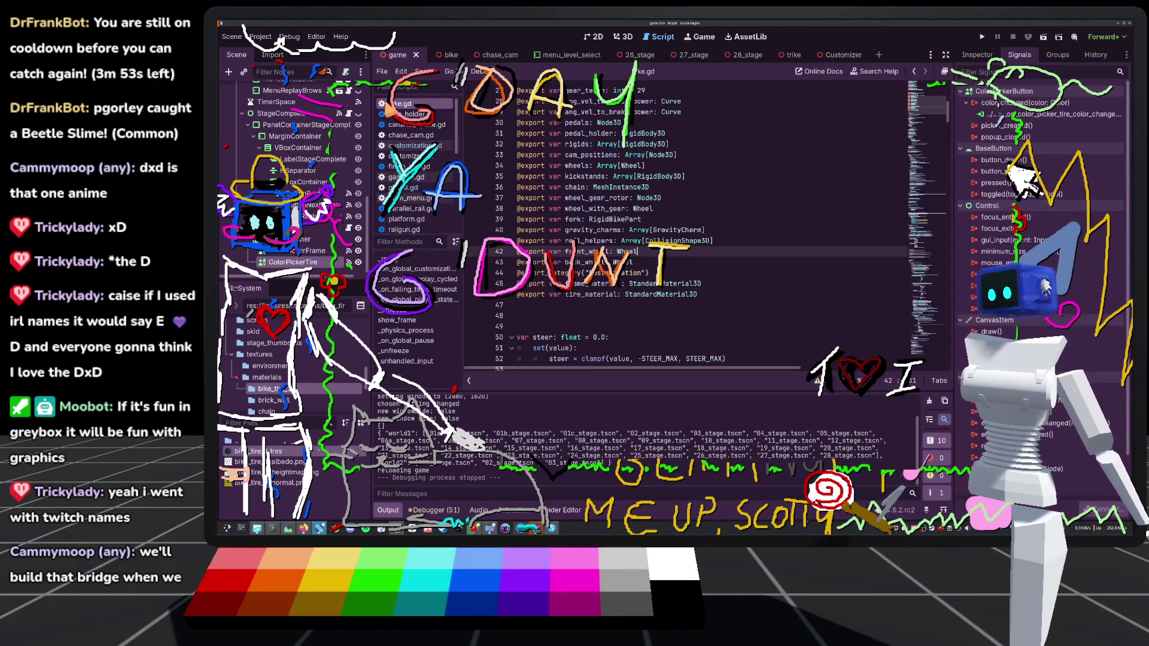
{"action": "scroll", "coordinate": [601, 225], "scroll_direction": "down", "scroll_amount": 10}
{"action": "scroll", "coordinate": [598, 227], "scroll_direction": "down", "scroll_amount": 6}
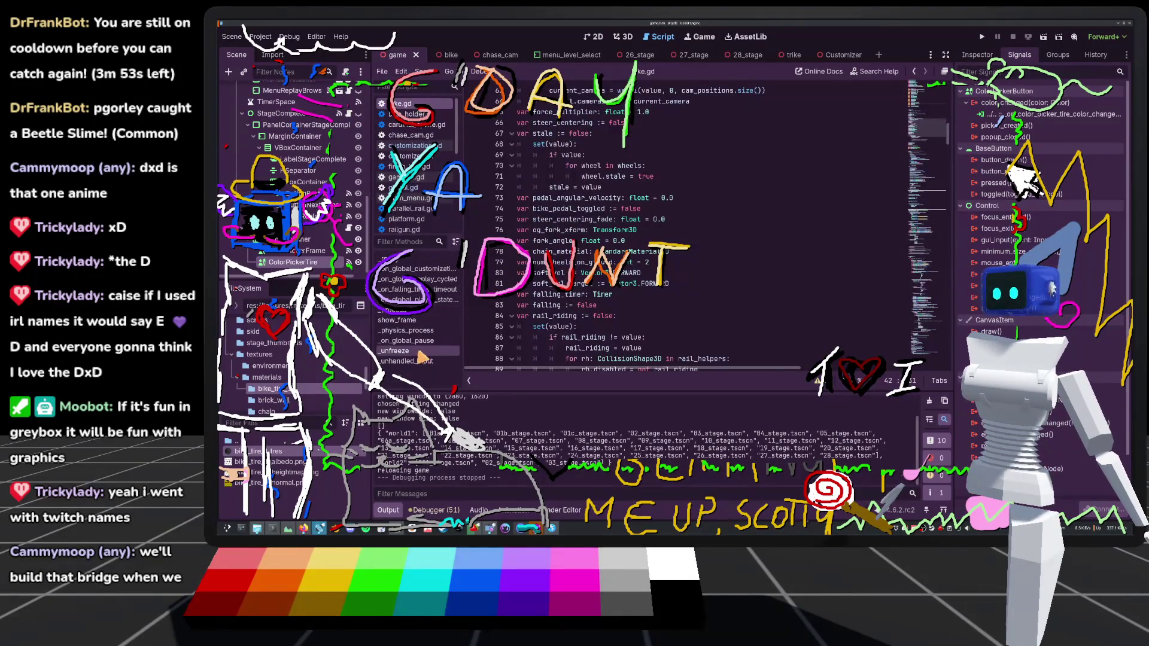
{"action": "left_click", "coordinate": [442, 270]}
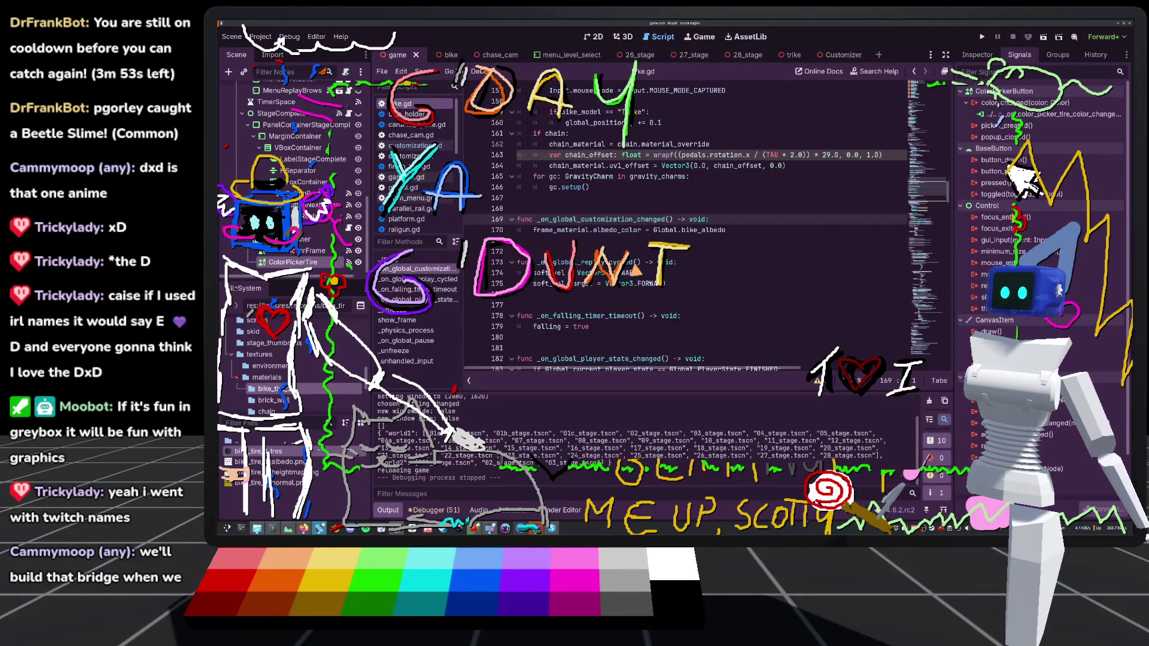
{"action": "left_click", "coordinate": [764, 231]}
{"action": "key", "text": "Return"}
{"action": "type", "text": "tire_mater"}
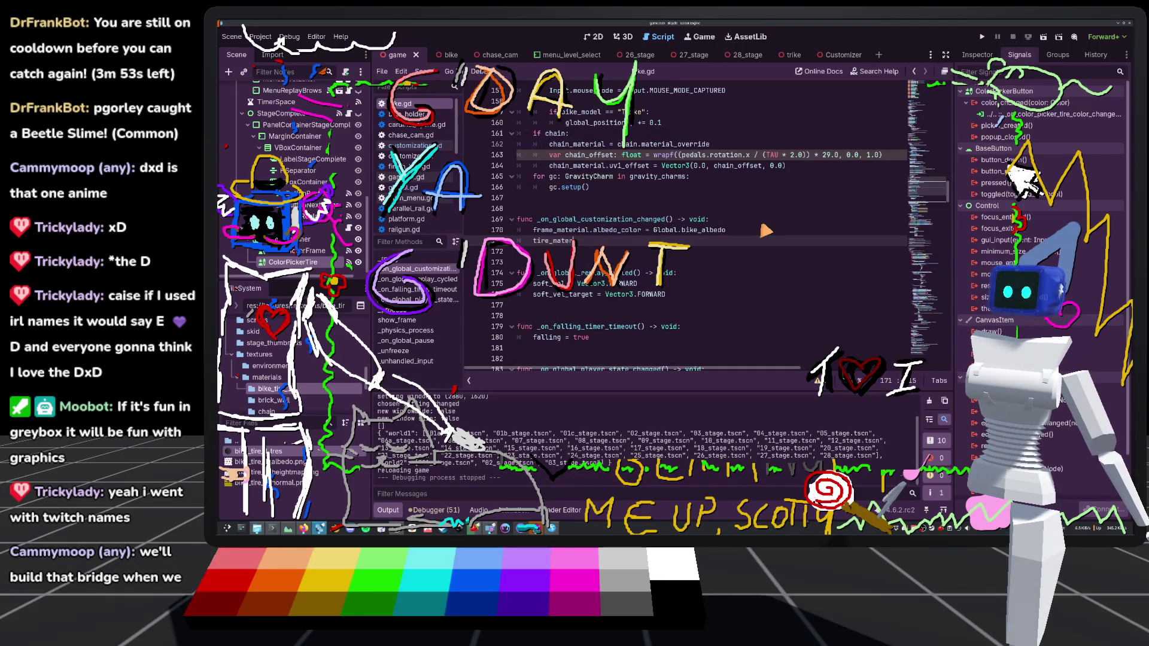
{"action": "scroll", "coordinate": [740, 223], "scroll_direction": "down", "scroll_amount": 1}
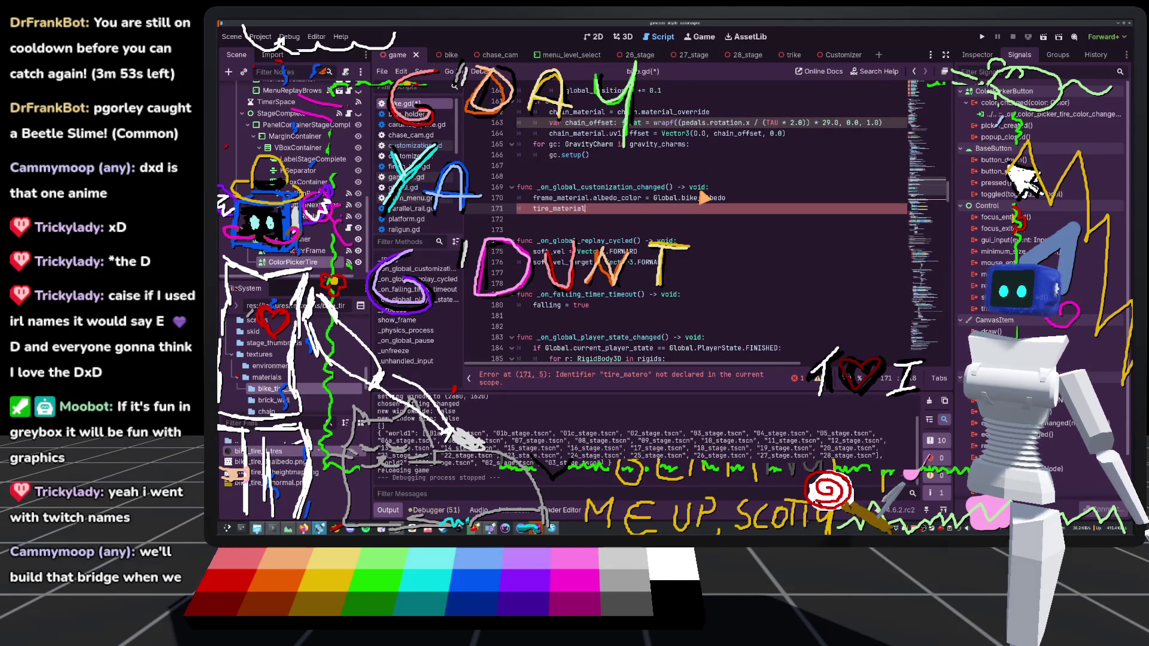
{"action": "type", "text": ".albedo_color = "}
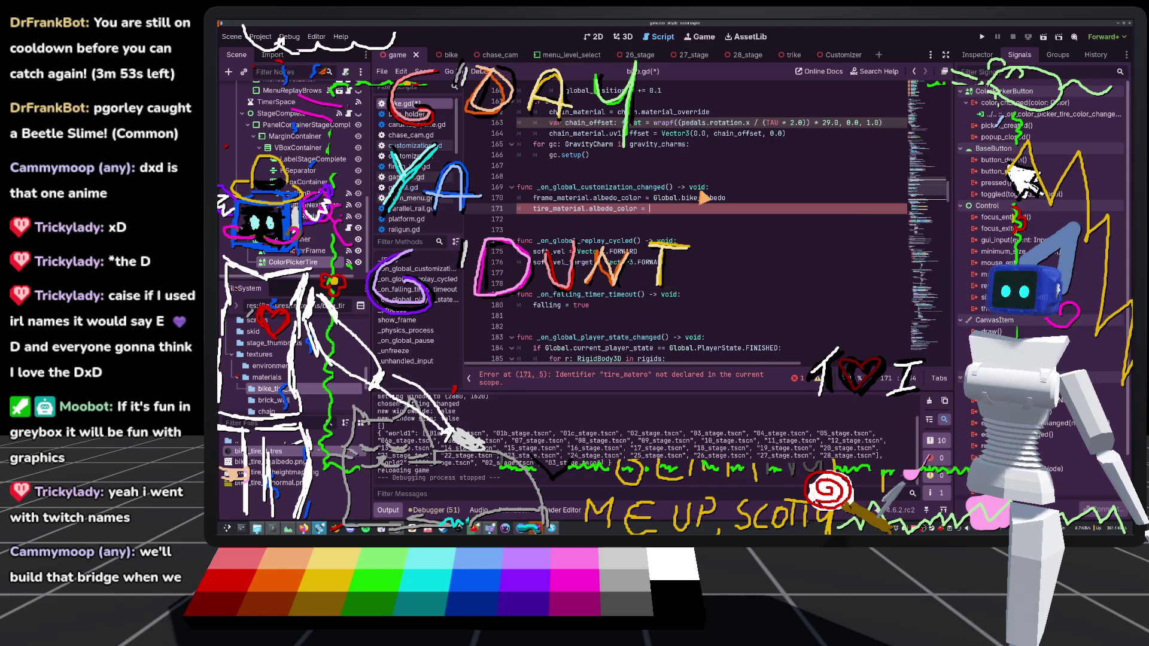
{"action": "type", "text": "Global."}
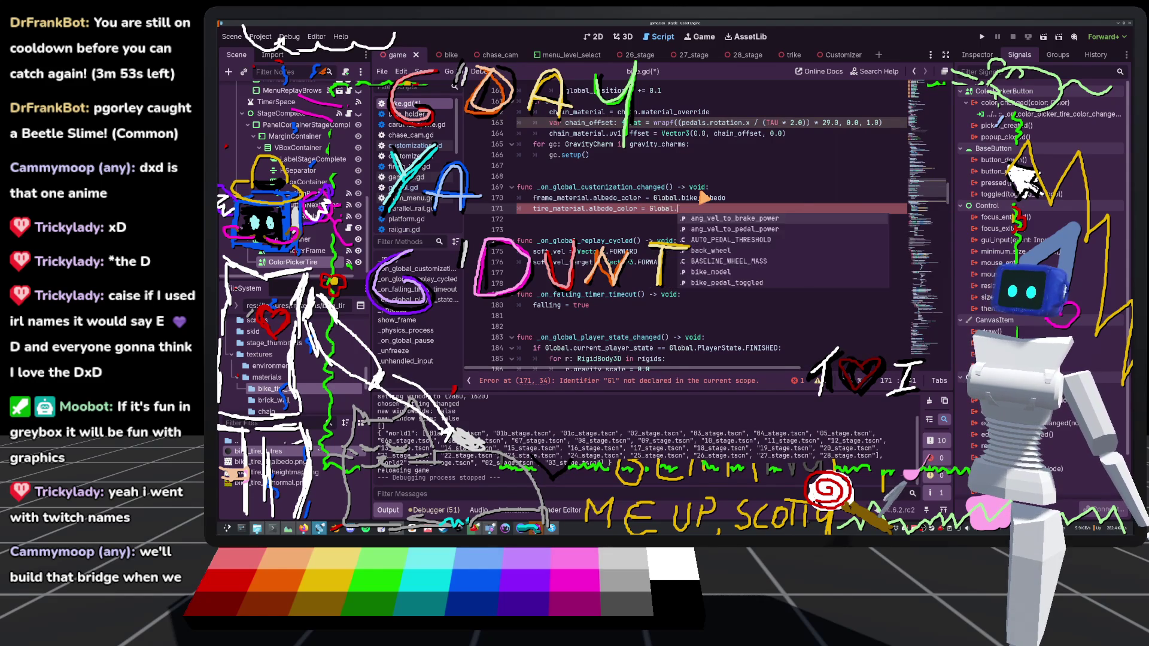
{"action": "type", "text": "tire_albedo"}
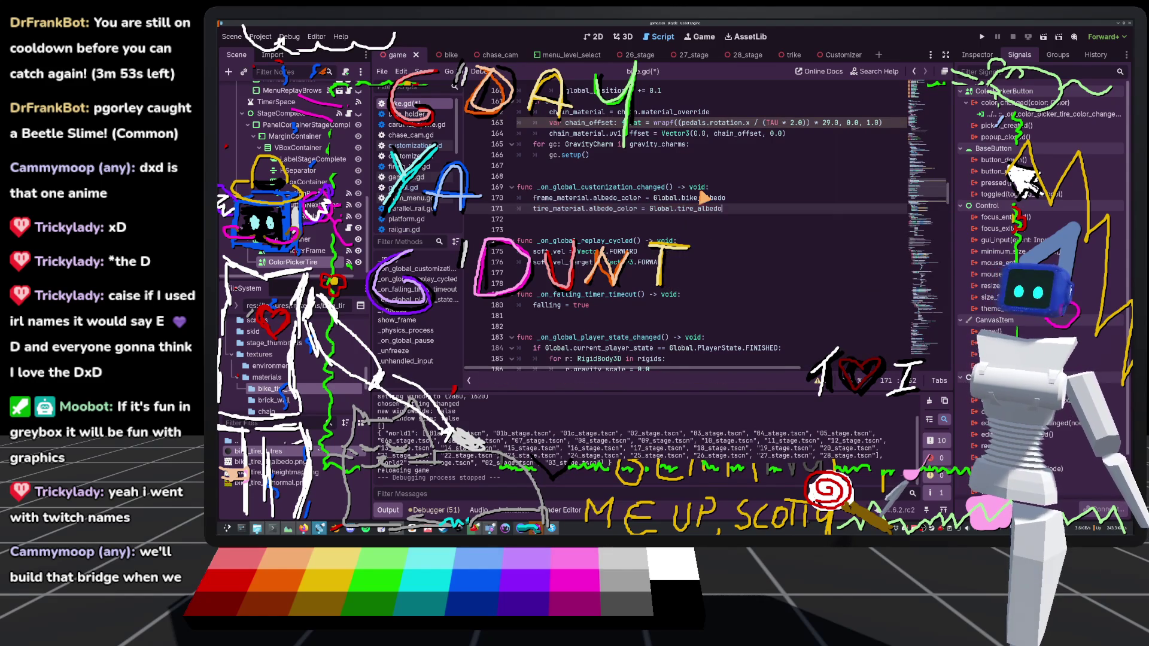
{"action": "key", "text": "F5"}
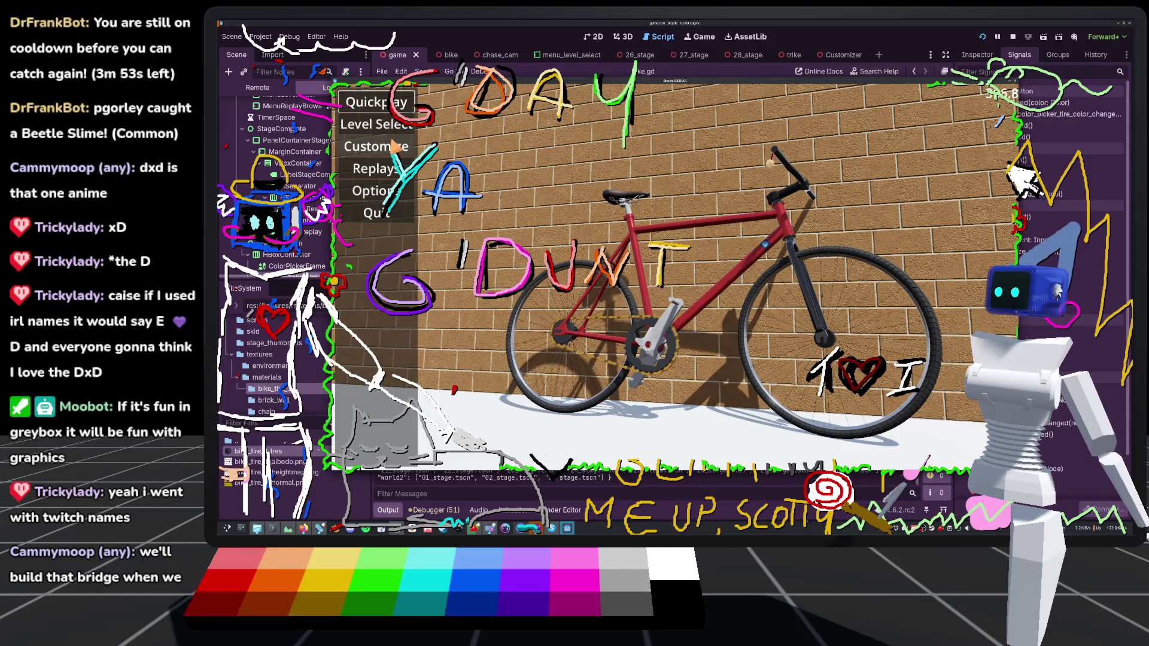
{"action": "left_click", "coordinate": [392, 146]}
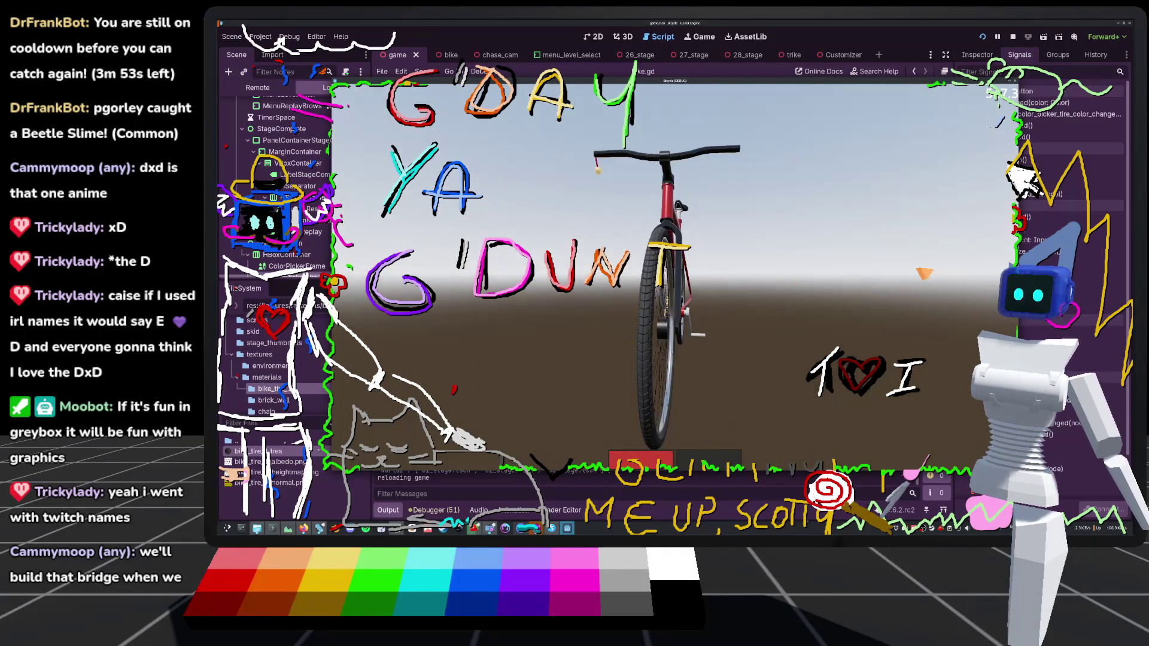
{"action": "left_click", "coordinate": [709, 466]}
{"action": "left_click_drag", "start_coordinate": [771, 192], "coordinate": [766, 187]}
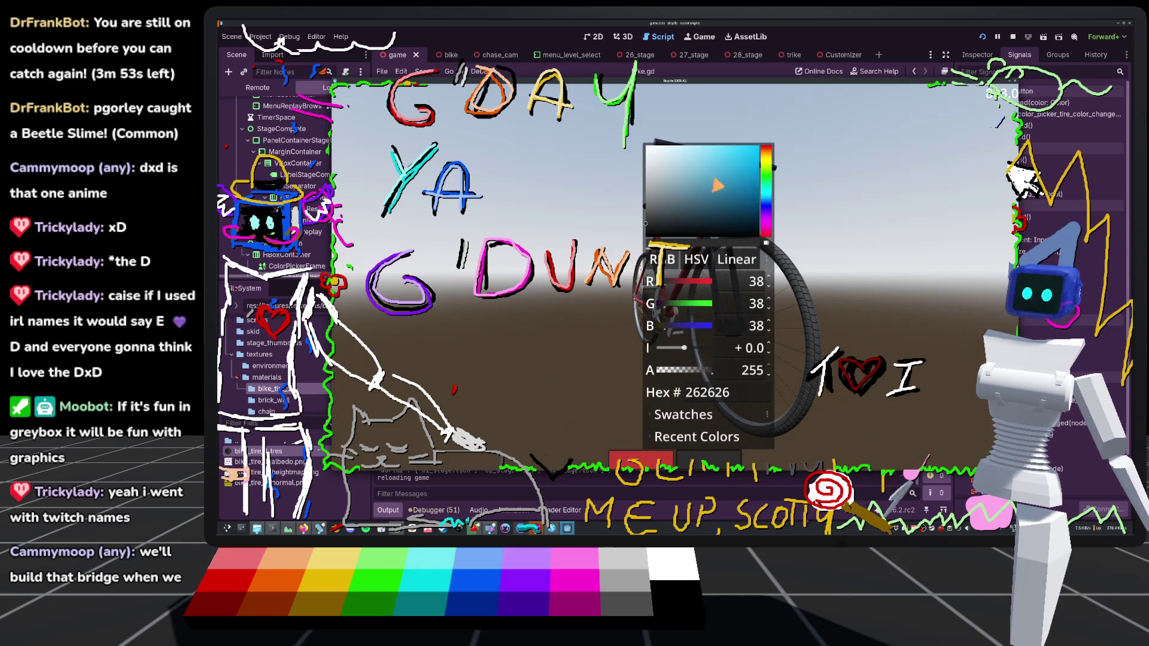
{"action": "left_click", "coordinate": [694, 152]}
{"action": "left_click", "coordinate": [891, 173]}
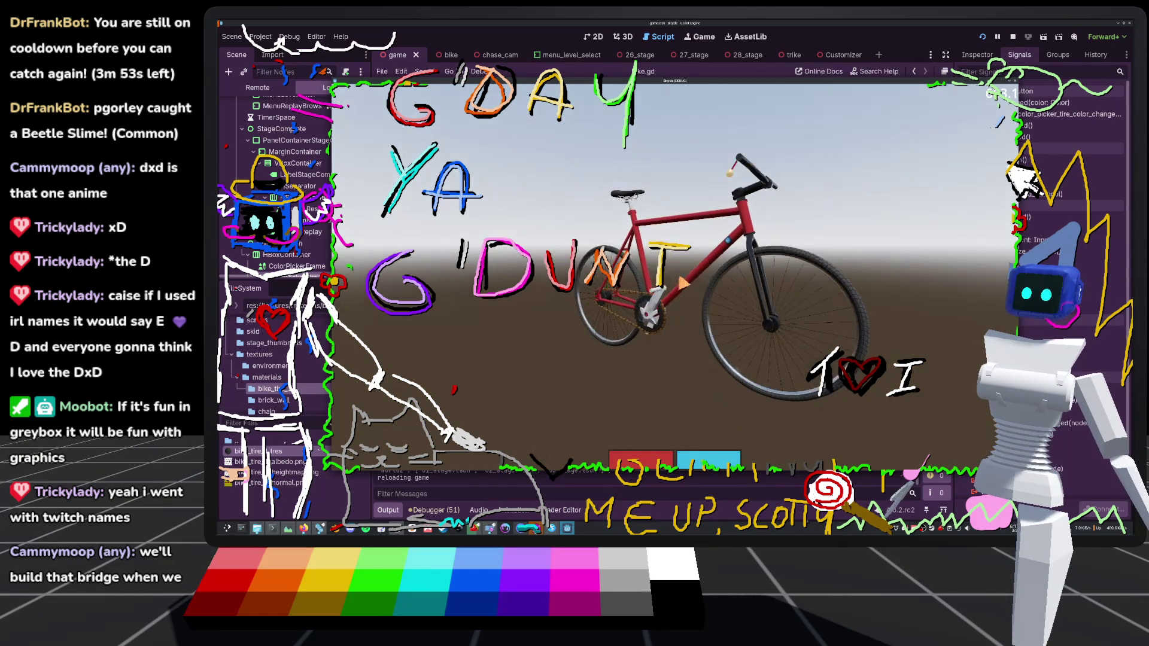
{"action": "left_click", "coordinate": [1012, 37]}
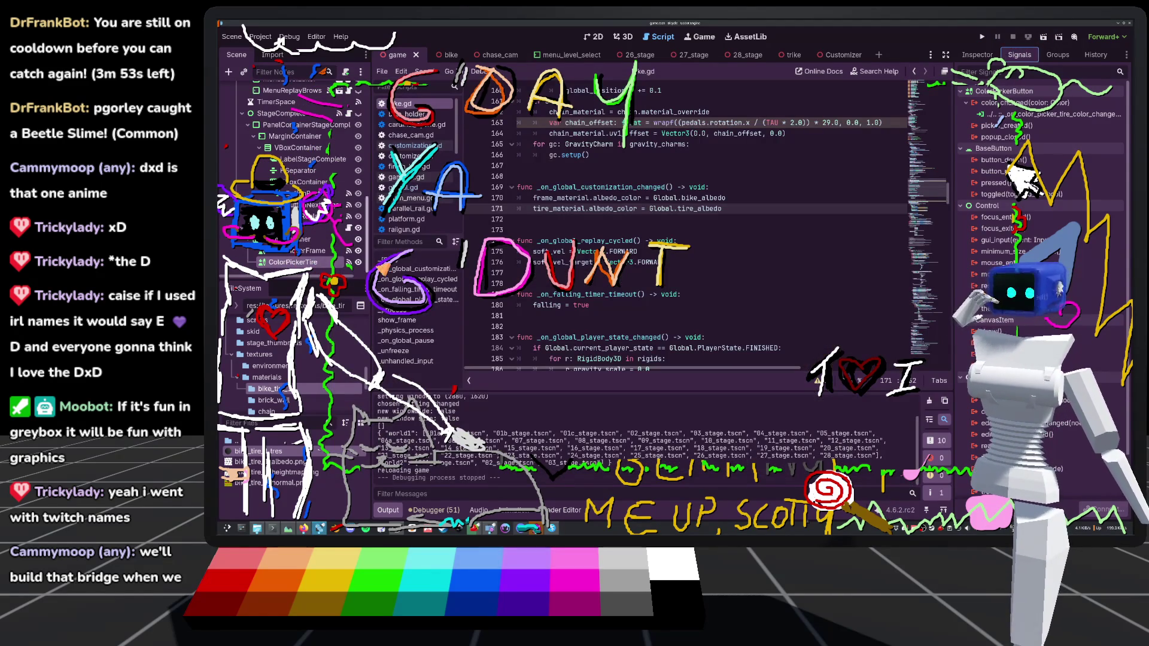
Follow the tire handler into global.gd and locate the tire_albedo setter emitting customization_changed
{"action": "double_click", "coordinate": [1011, 114]}
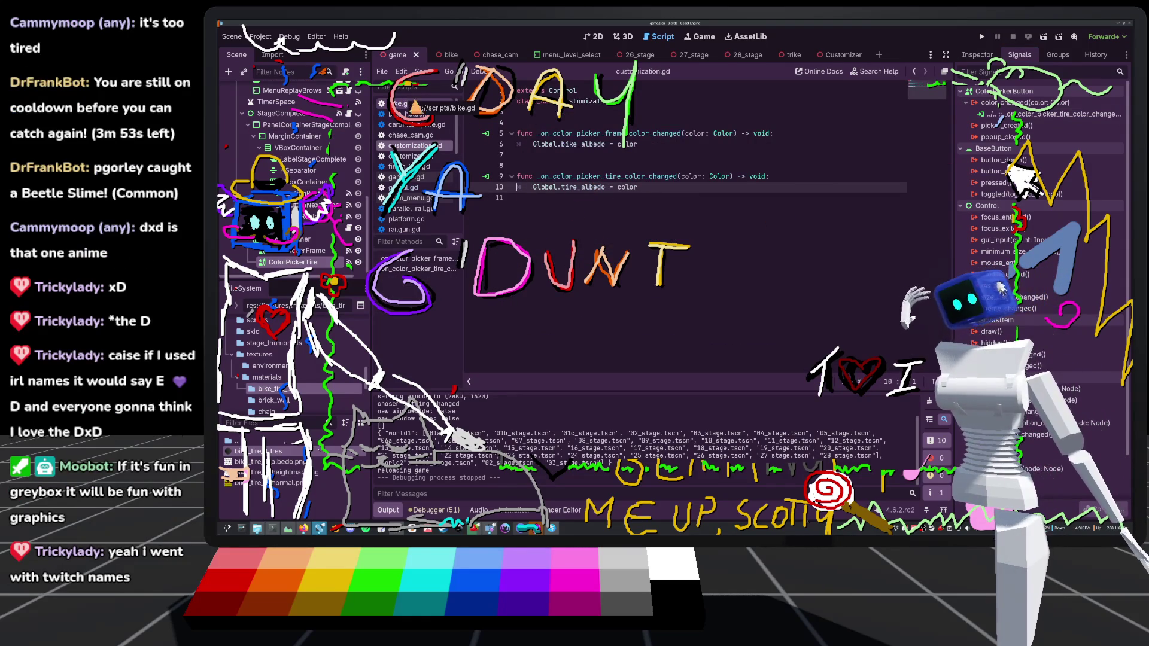
{"action": "left_click", "coordinate": [419, 187]}
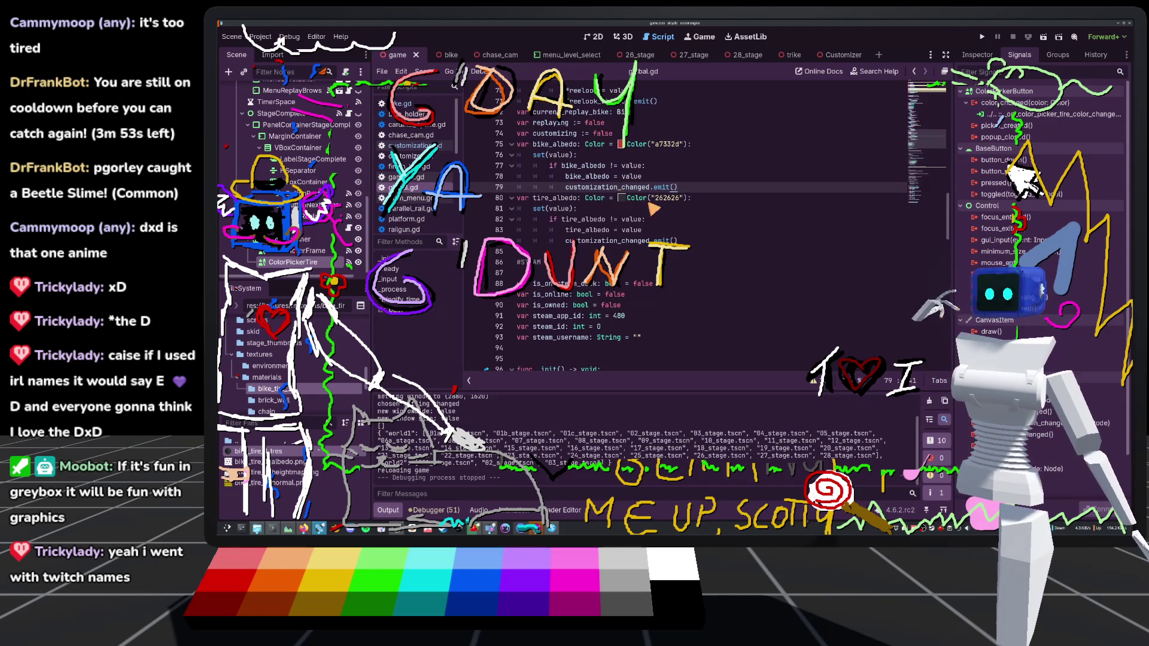
{"action": "double_click", "coordinate": [556, 200]}
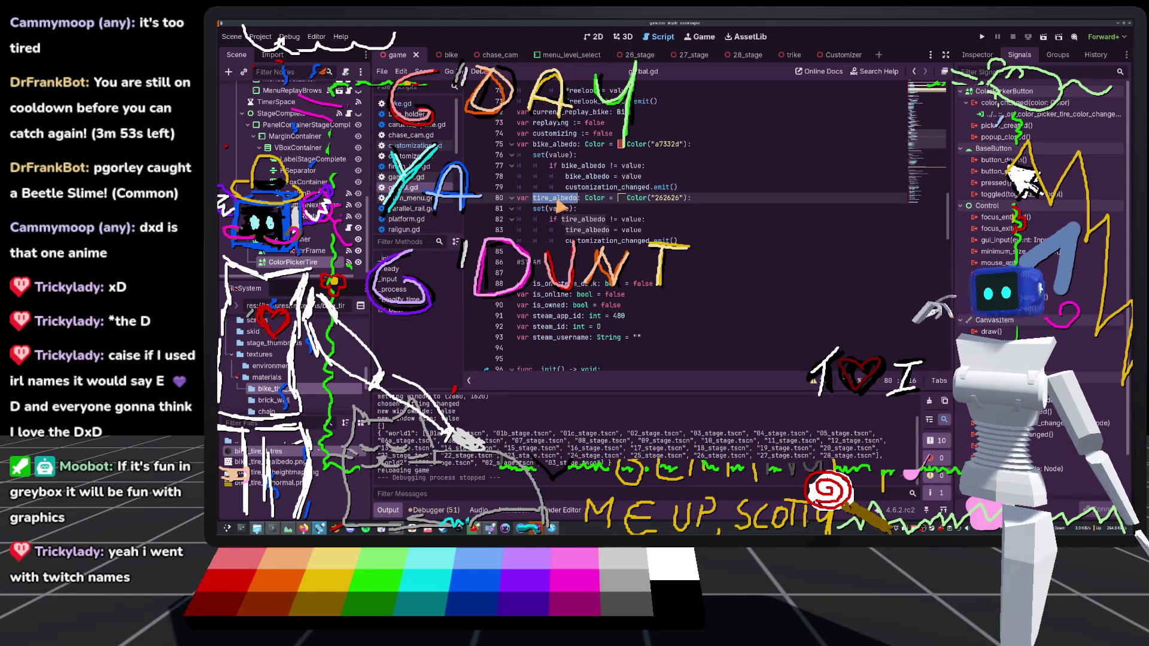
{"action": "key", "text": "F3"}
{"action": "double_click", "coordinate": [595, 233]}
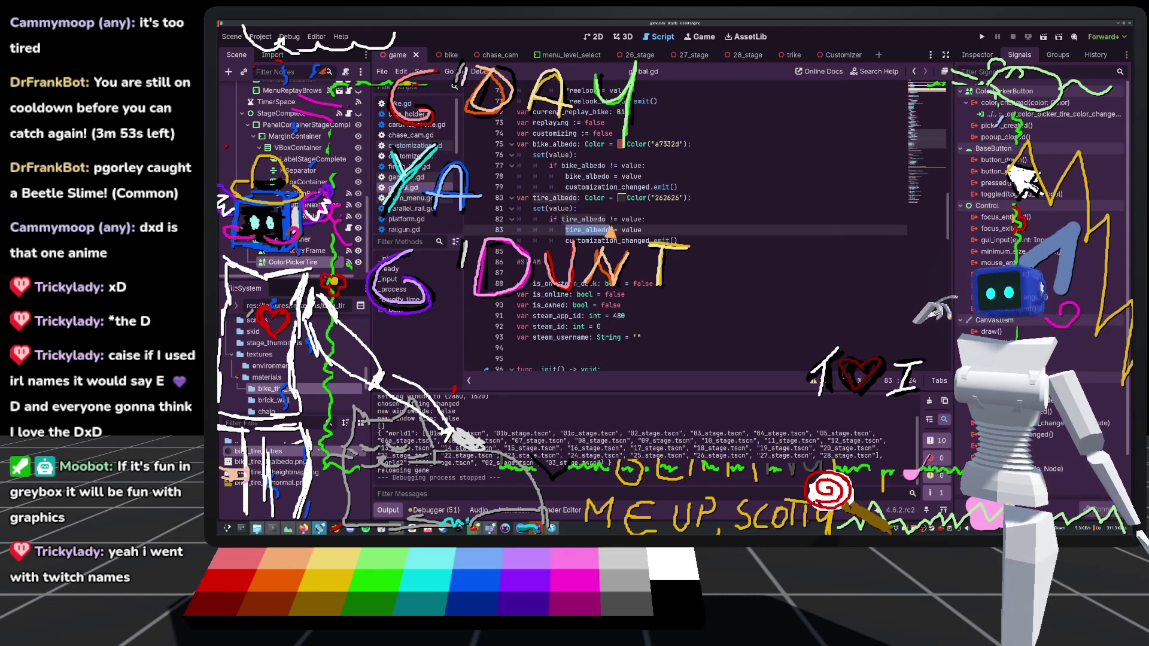
{"action": "scroll", "coordinate": [671, 220], "scroll_direction": "down", "scroll_amount": 2}
{"action": "double_click", "coordinate": [607, 177]}
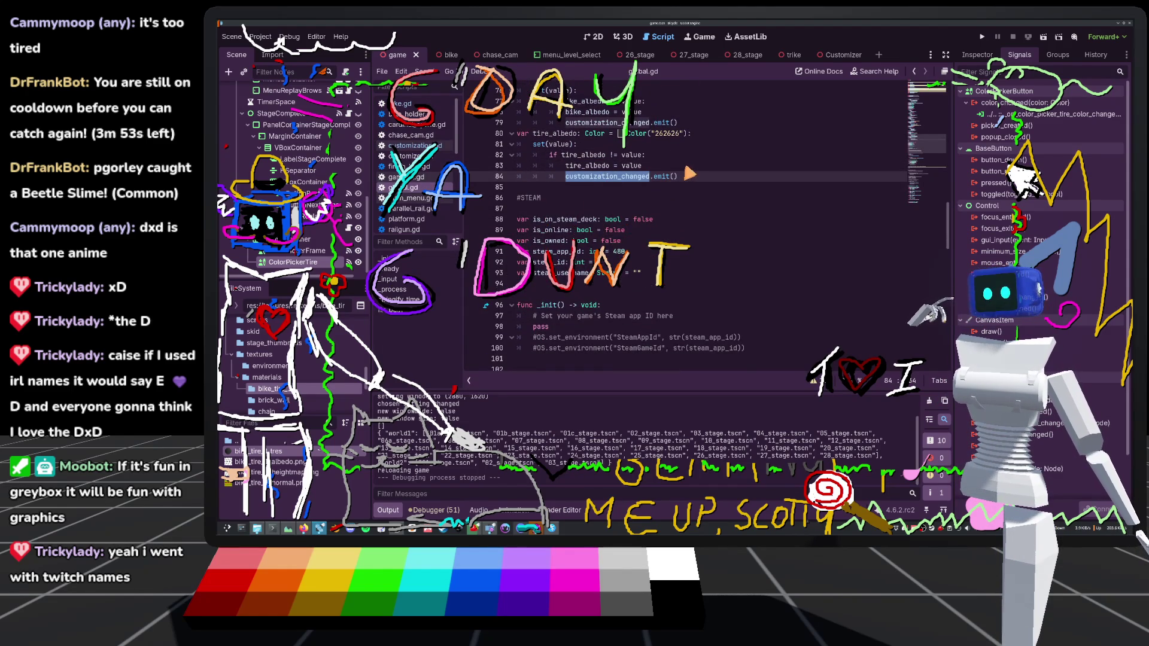
{"action": "left_click", "coordinate": [723, 188]}
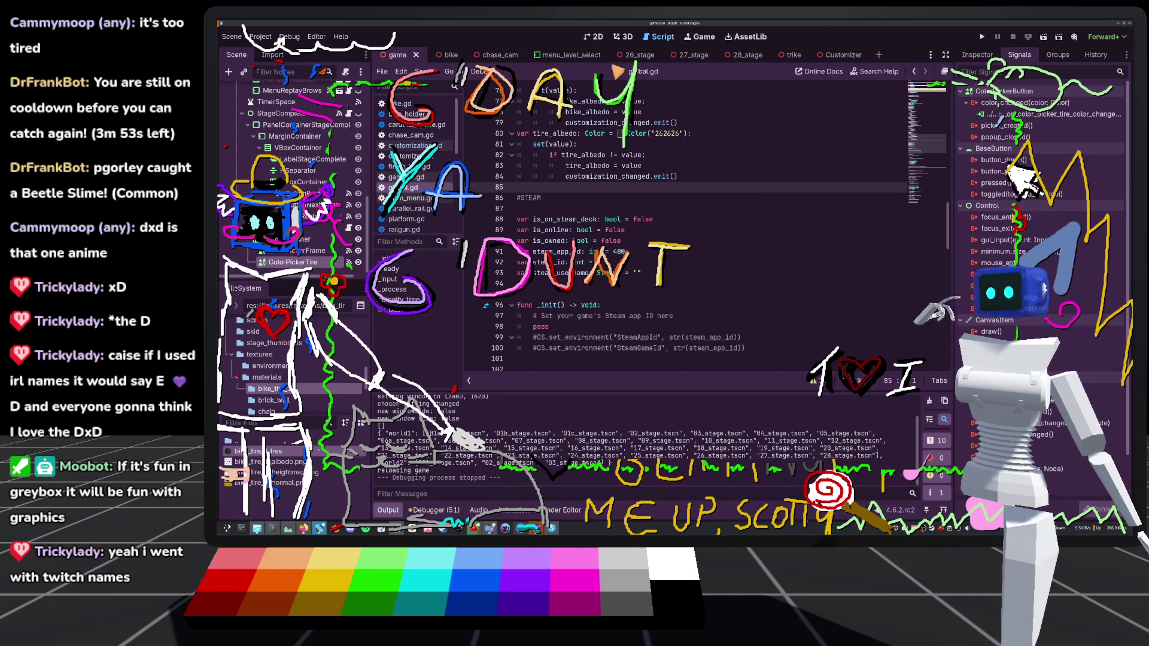
Open the wheel scene from the bike scene's FrontWheel node
{"action": "left_click", "coordinate": [796, 55]}
{"action": "left_click", "coordinate": [807, 55]}
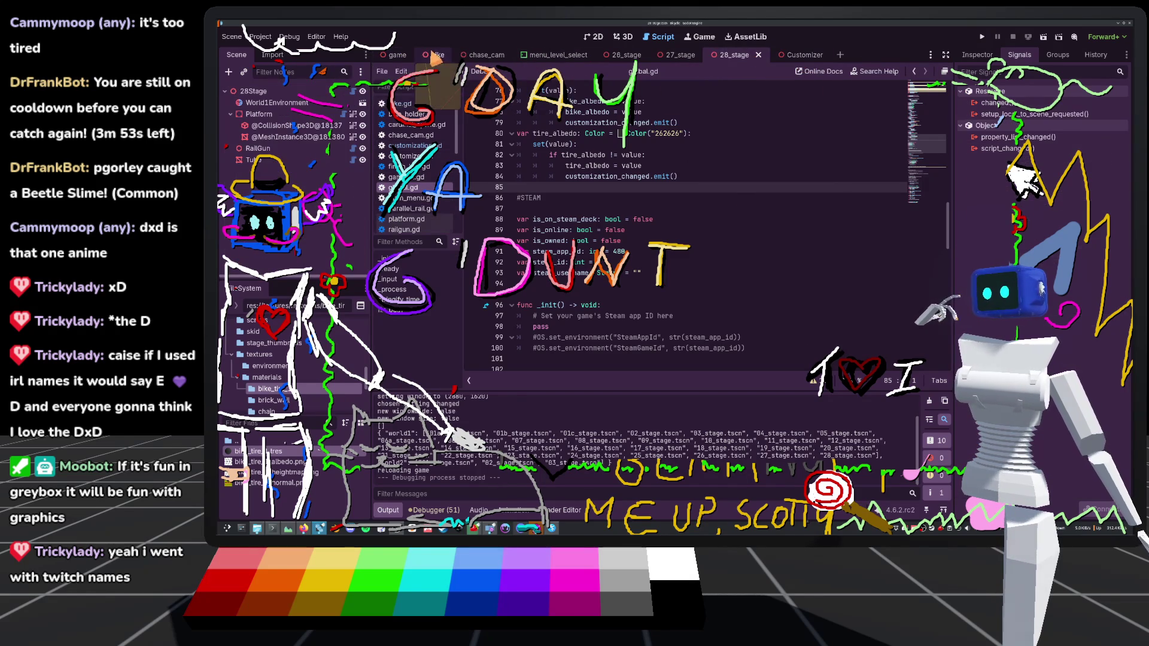
{"action": "left_click", "coordinate": [432, 55]}
{"action": "scroll", "coordinate": [292, 148], "scroll_direction": "down", "scroll_amount": 5}
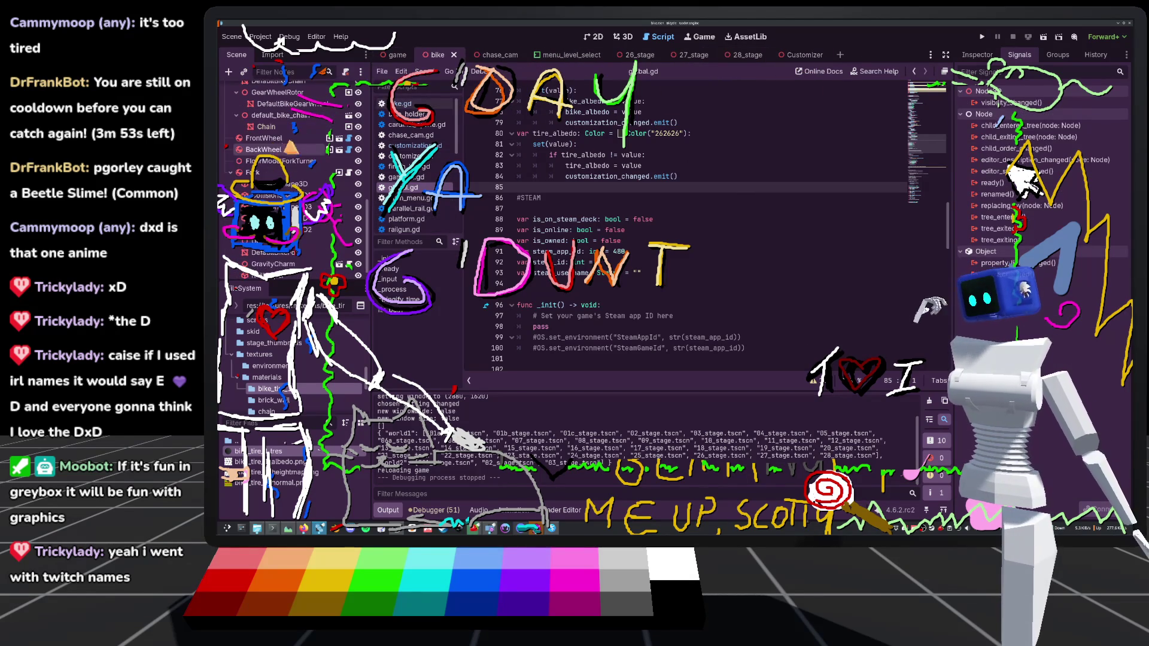
{"action": "left_click", "coordinate": [350, 138]}
{"action": "left_click", "coordinate": [340, 138]}
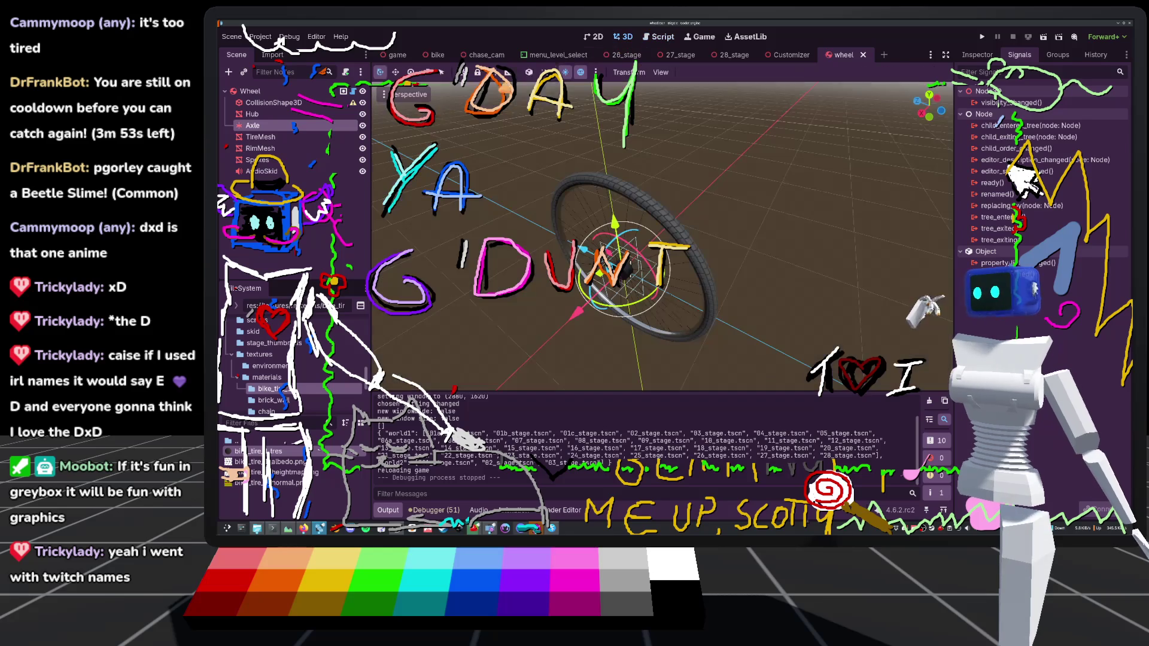
Inspect the wheel's TireMesh properties, then return to the bike scene
{"action": "left_click", "coordinate": [261, 136]}
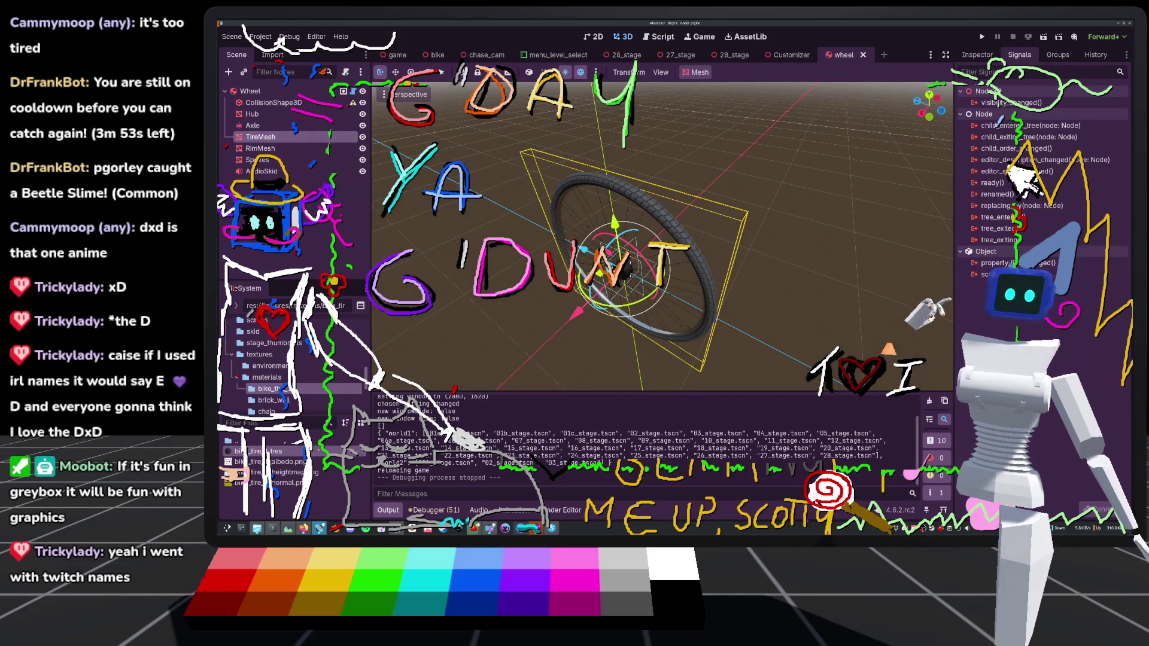
{"action": "left_click", "coordinate": [976, 54]}
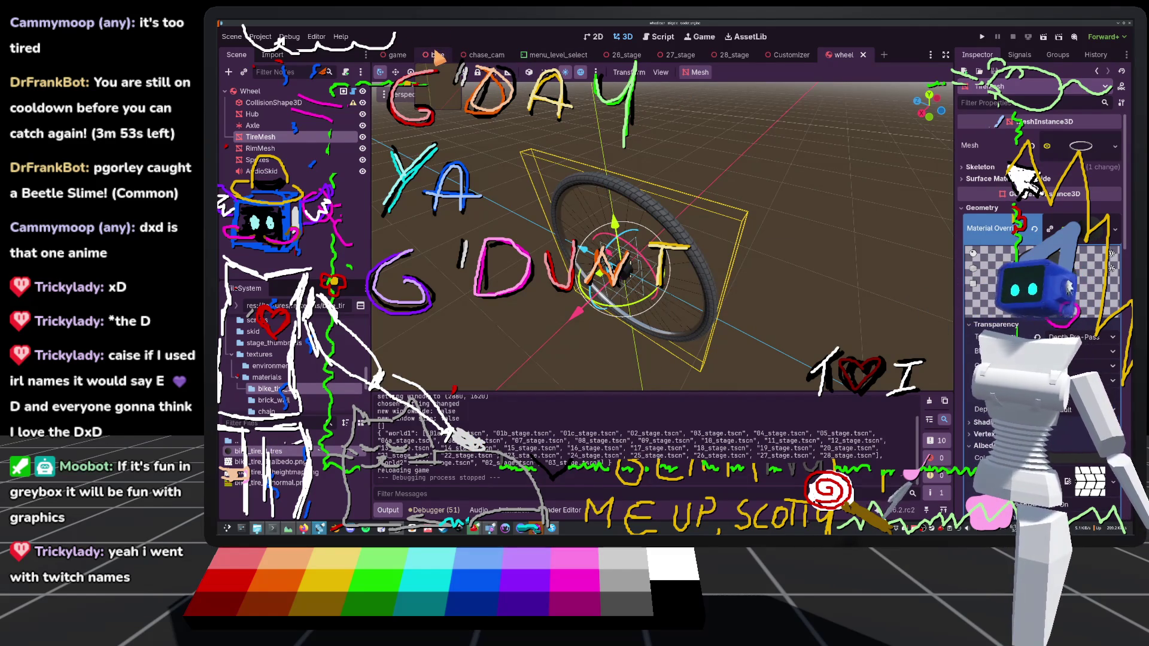
{"action": "left_click", "coordinate": [437, 55]}
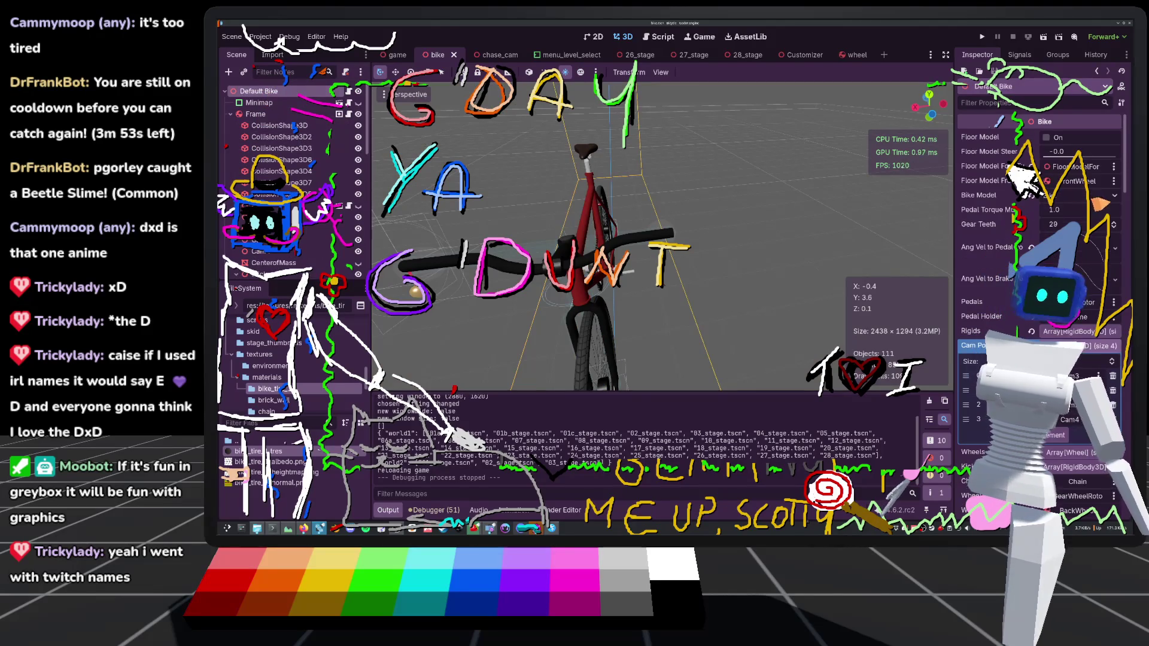
Enable Local to Scene on the bike's Tire Material and run the project
{"action": "scroll", "coordinate": [1041, 239], "scroll_direction": "down", "scroll_amount": 10}
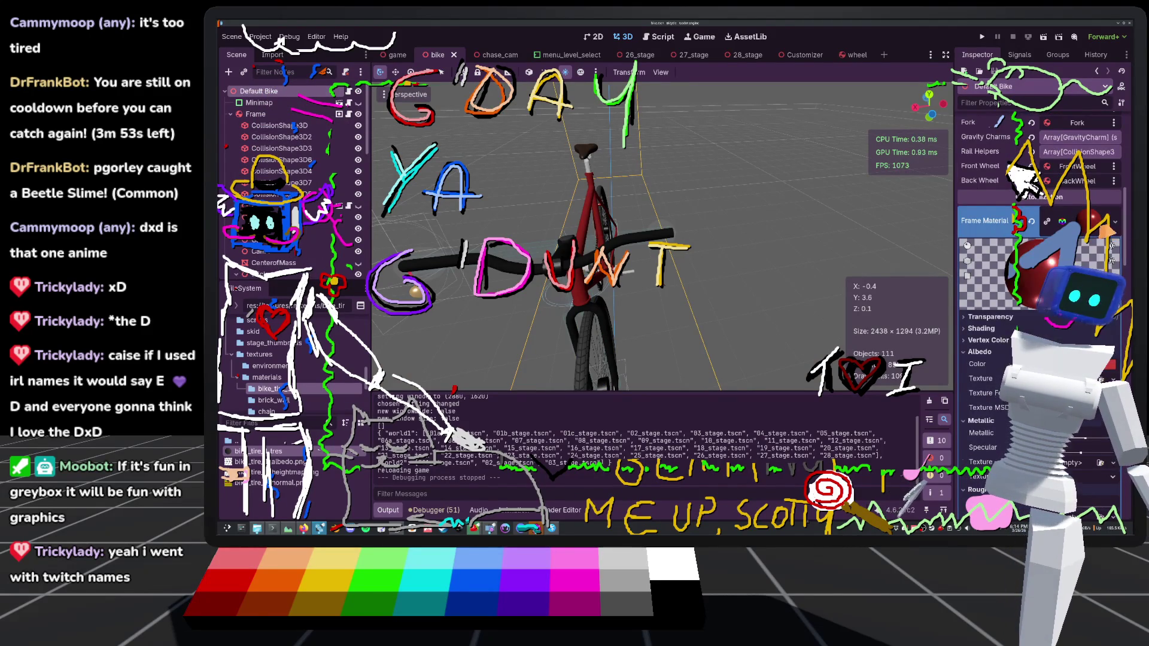
{"action": "left_click", "coordinate": [984, 220]}
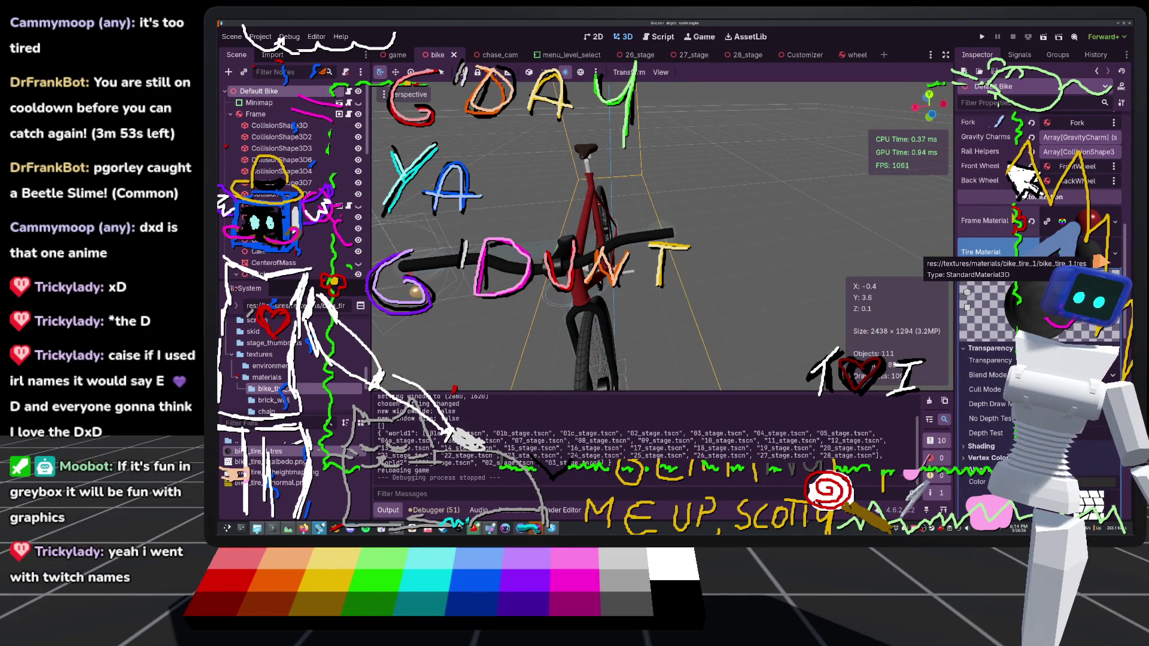
{"action": "scroll", "coordinate": [1017, 255], "scroll_direction": "down", "scroll_amount": 10}
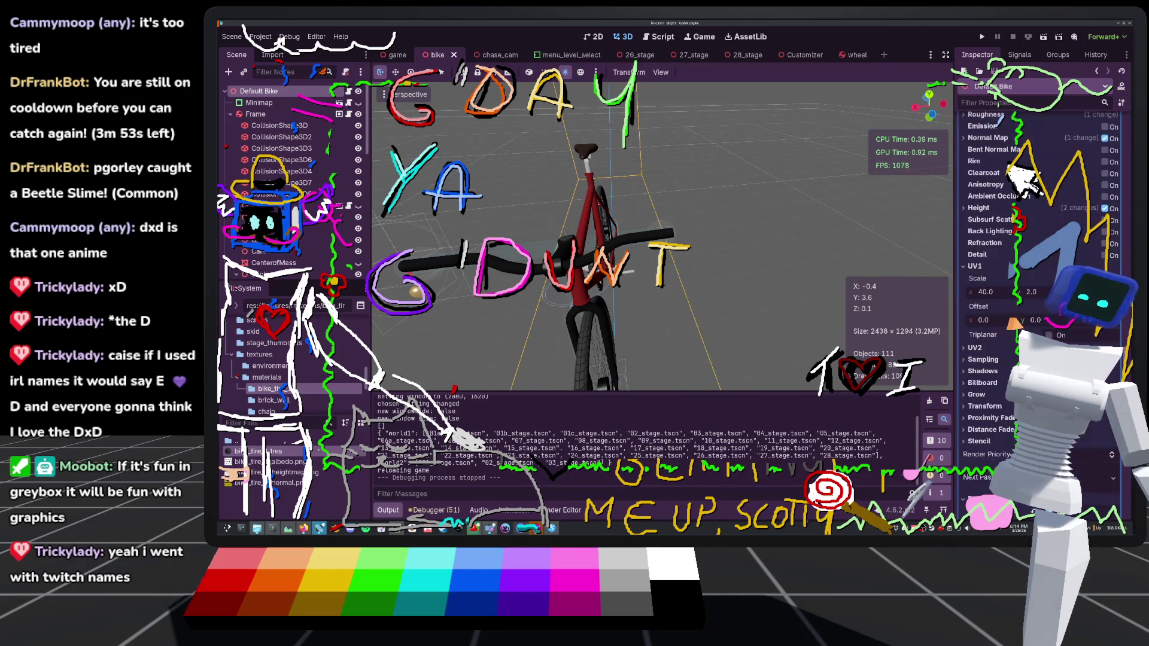
{"action": "left_click", "coordinate": [1049, 308]}
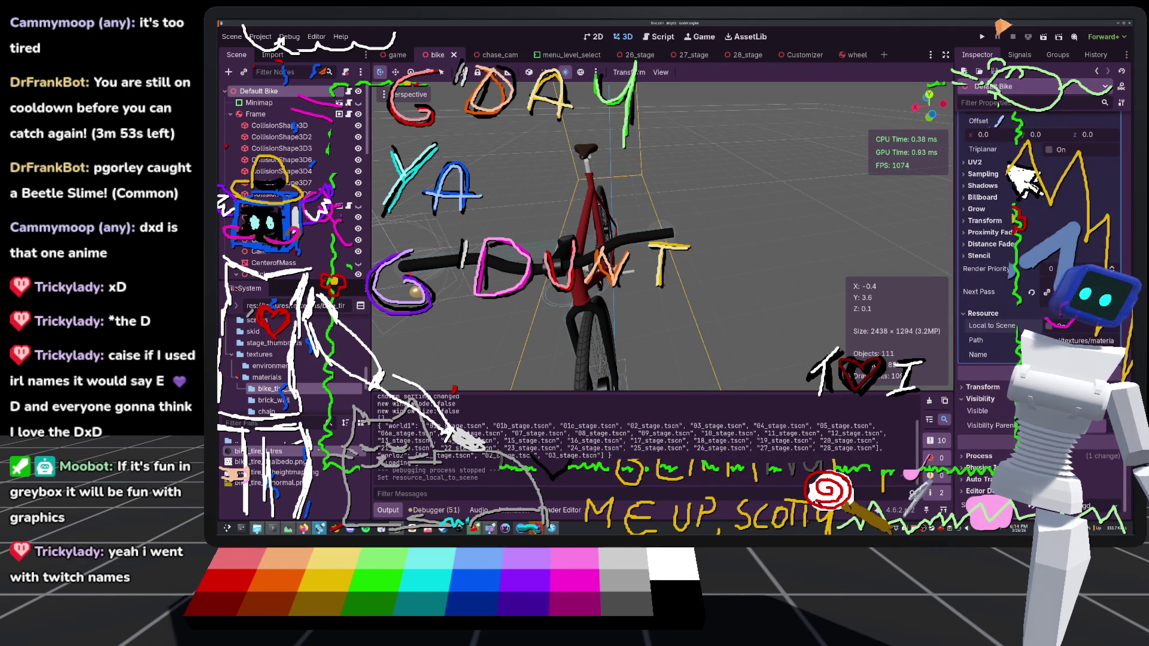
{"action": "left_click", "coordinate": [982, 36]}
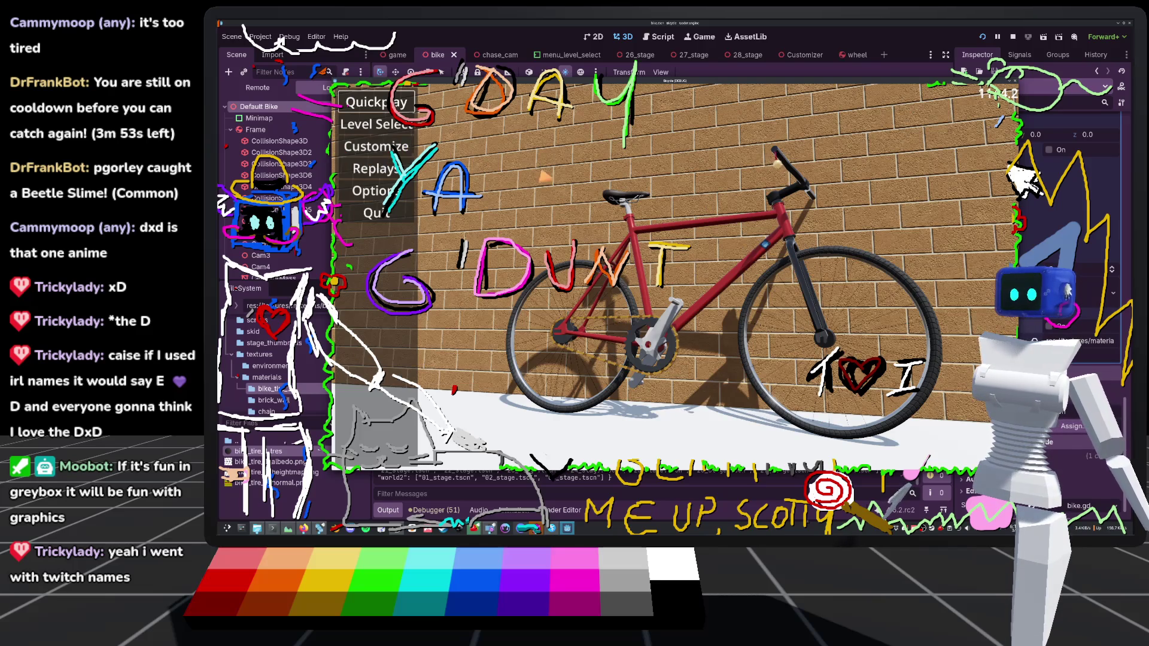
Open the Customize screen and try a dark red a85858 tire colour
{"action": "left_click", "coordinate": [376, 156]}
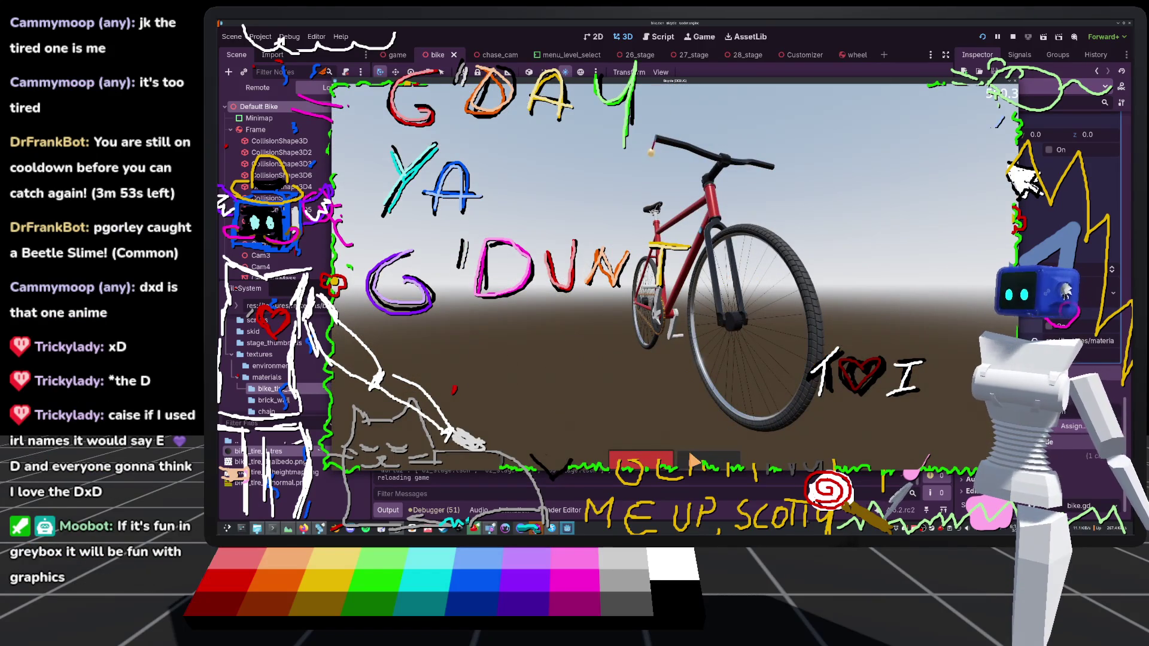
{"action": "left_click", "coordinate": [692, 463]}
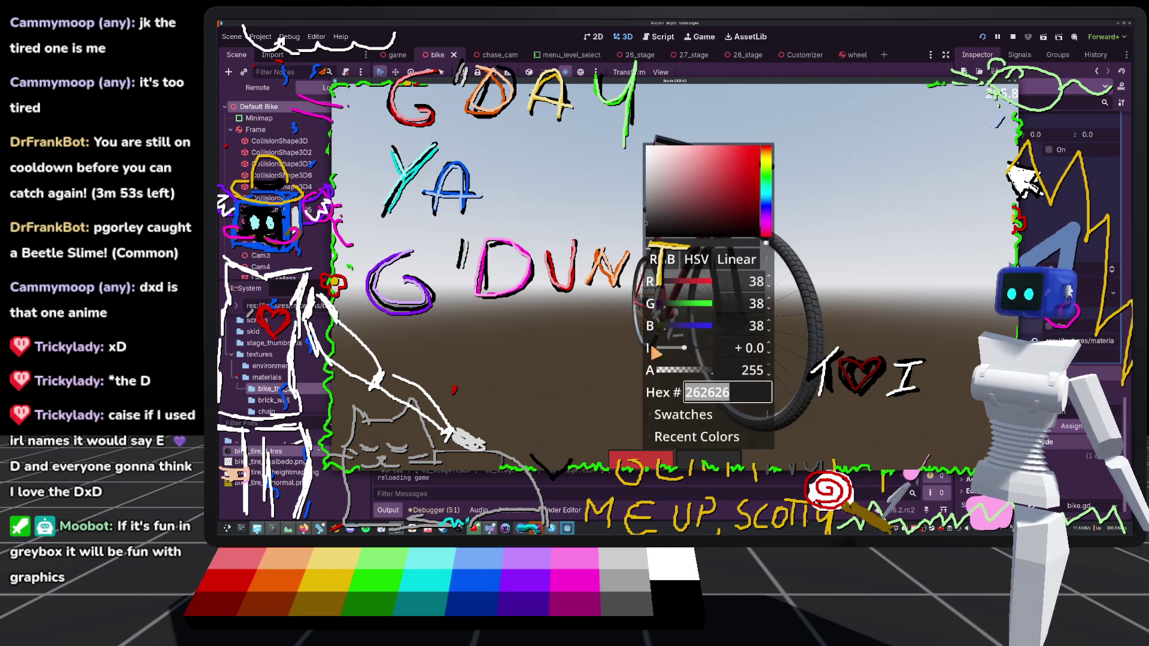
{"action": "left_click", "coordinate": [725, 154]}
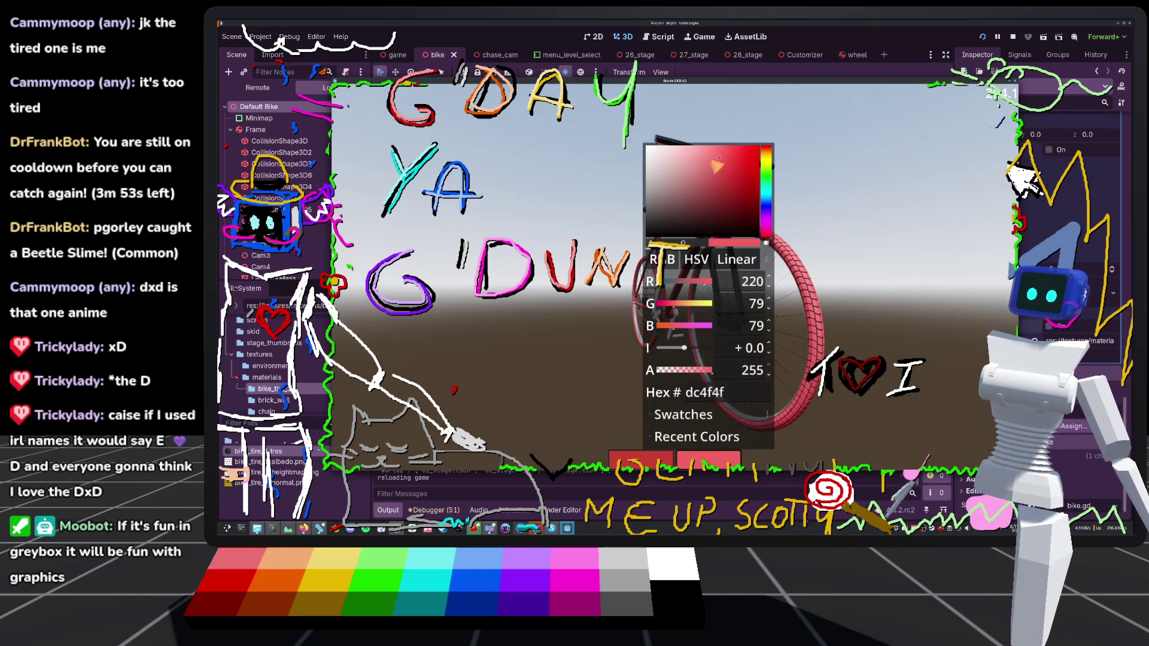
{"action": "mouse_move", "coordinate": [718, 159]}
{"action": "left_mouse_down"}
{"action": "mouse_move", "coordinate": [706, 164]}
{"action": "mouse_move", "coordinate": [717, 176]}
{"action": "mouse_move", "coordinate": [700, 177]}
{"action": "left_mouse_up"}
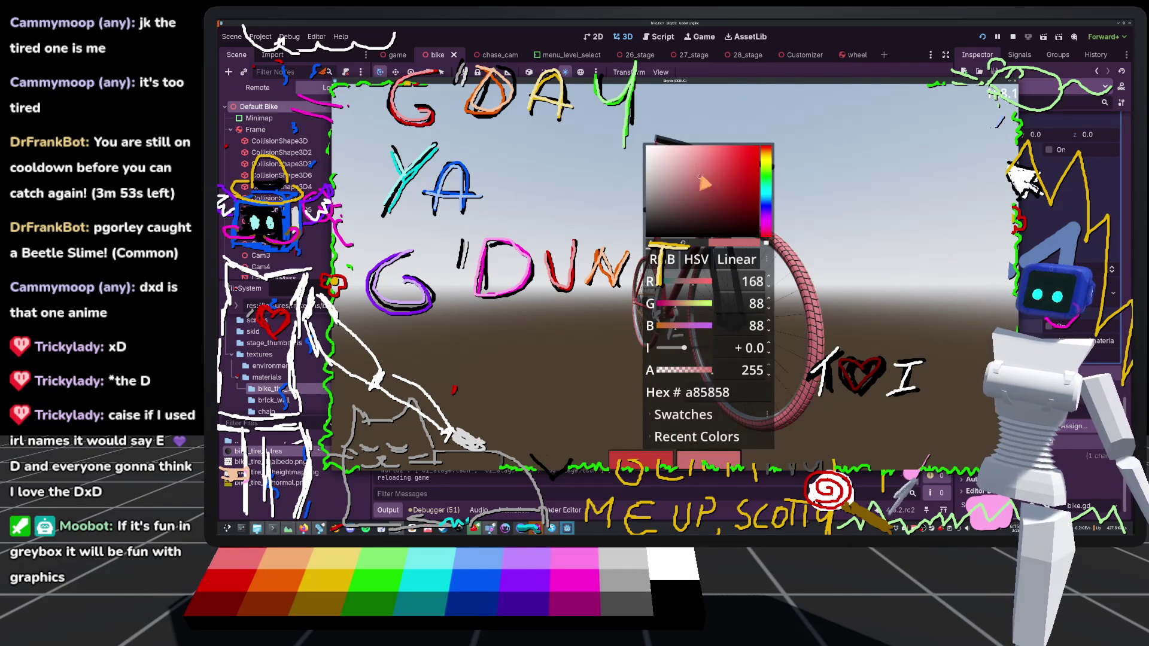
{"action": "key", "text": "Escape"}
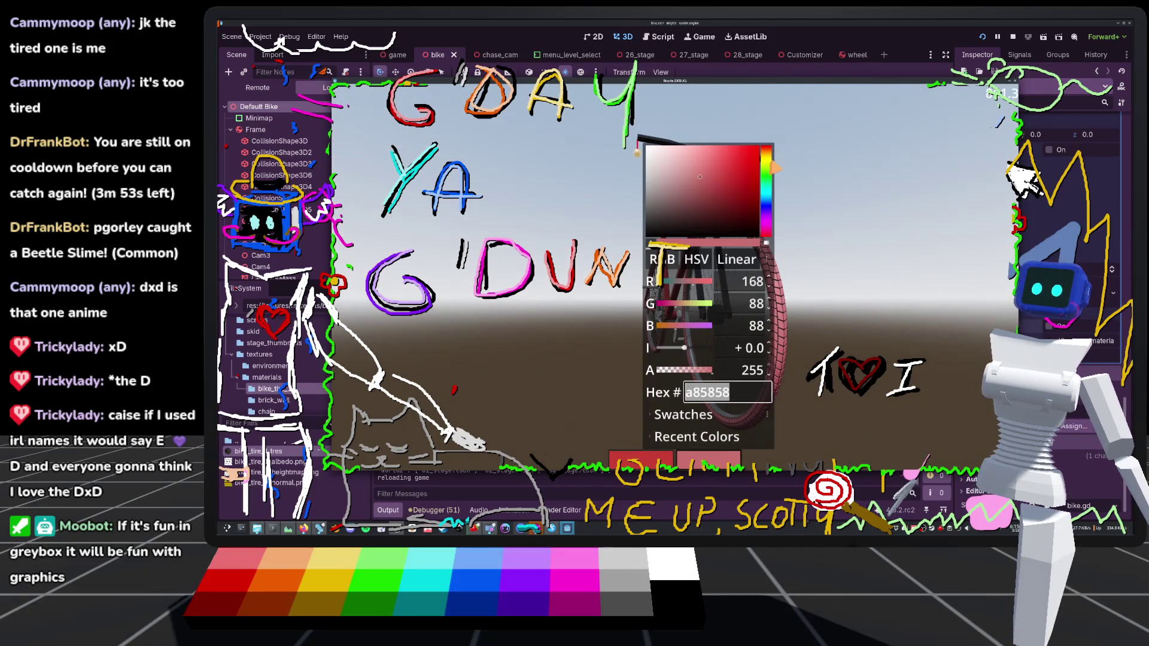
Set the tire colour to hex 58a86d and close the picker
{"action": "type", "text": "58a86d"}
{"action": "key", "text": "Return"}
{"action": "key", "text": "Escape"}
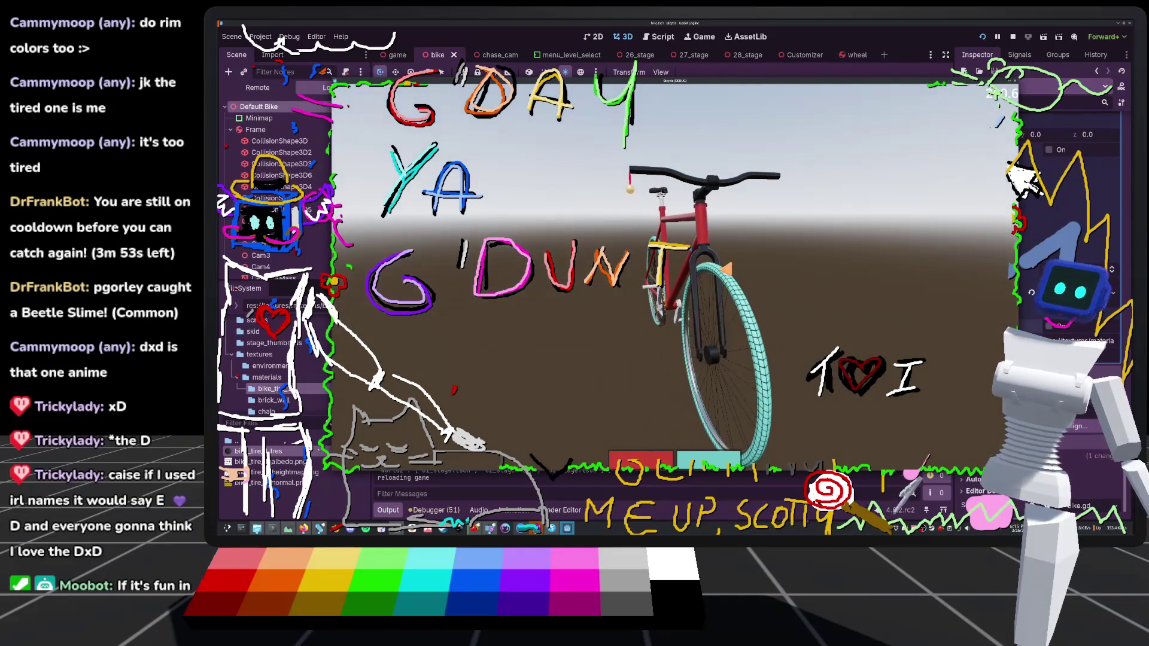
Stop the running game and look over the bike in the 3D viewport
{"action": "left_click", "coordinate": [1012, 37]}
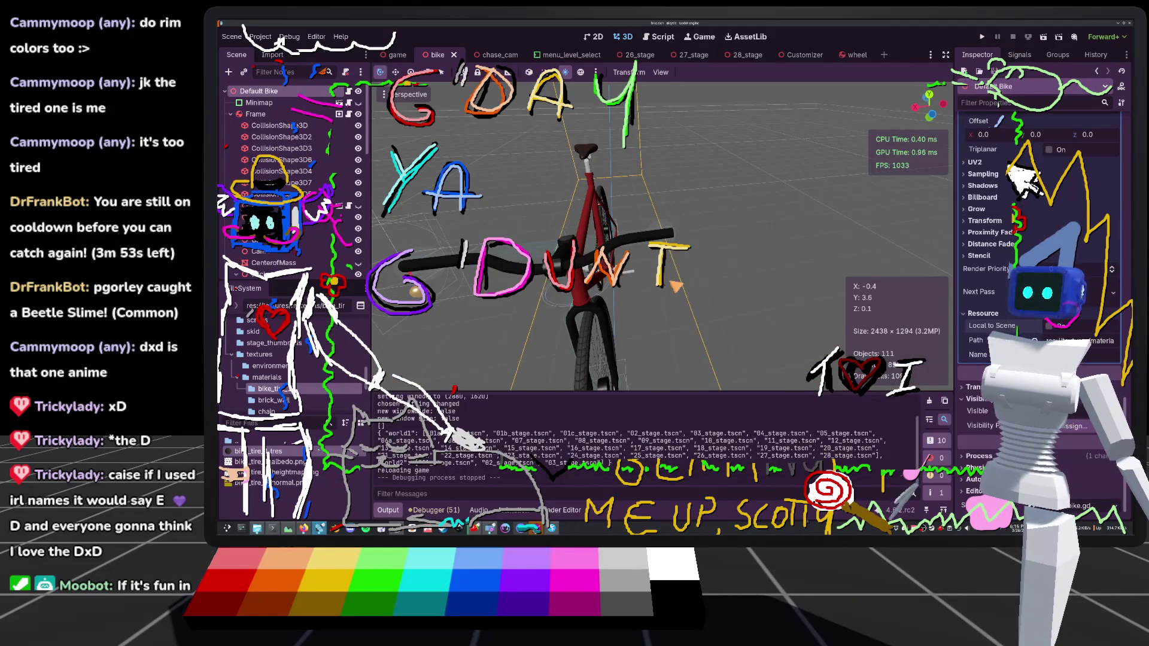
{"action": "left_click", "coordinate": [782, 337]}
{"action": "mouse_move", "coordinate": [782, 337]}
{"action": "left_mouse_down"}
{"action": "mouse_move", "coordinate": [749, 385]}
{"action": "mouse_move", "coordinate": [780, 336]}
{"action": "left_mouse_up"}
{"action": "left_click", "coordinate": [748, 385]}
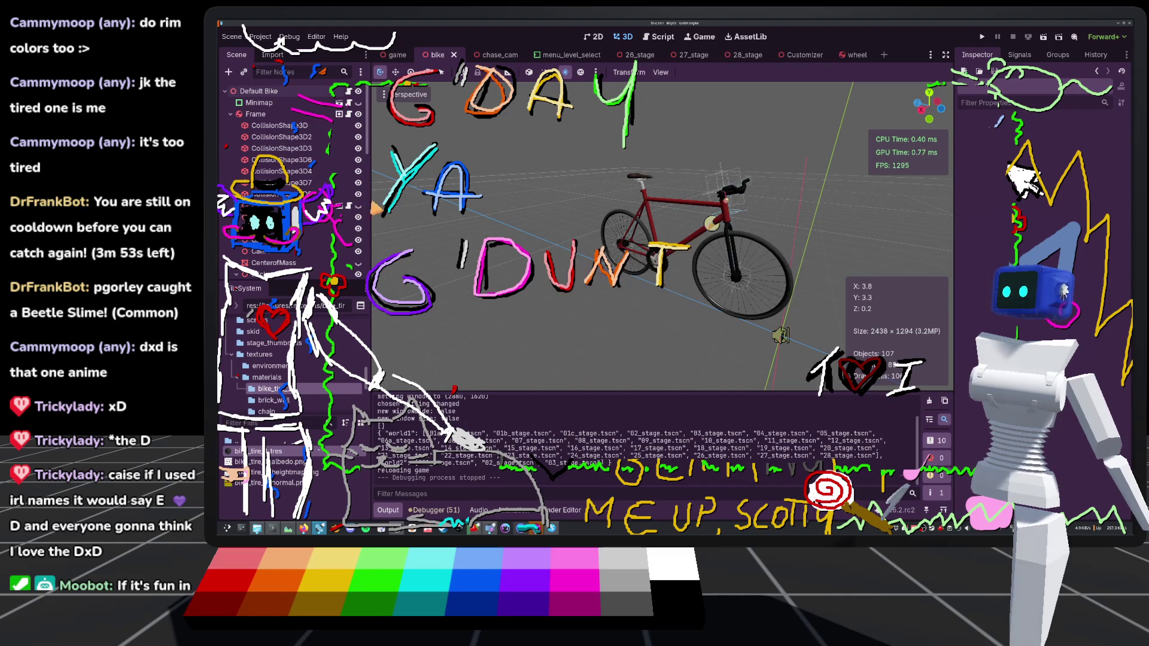
In the wheel scene, give RimMesh a Material Override quick-loaded from an existing material file
{"action": "mouse_move", "coordinate": [849, 60]}
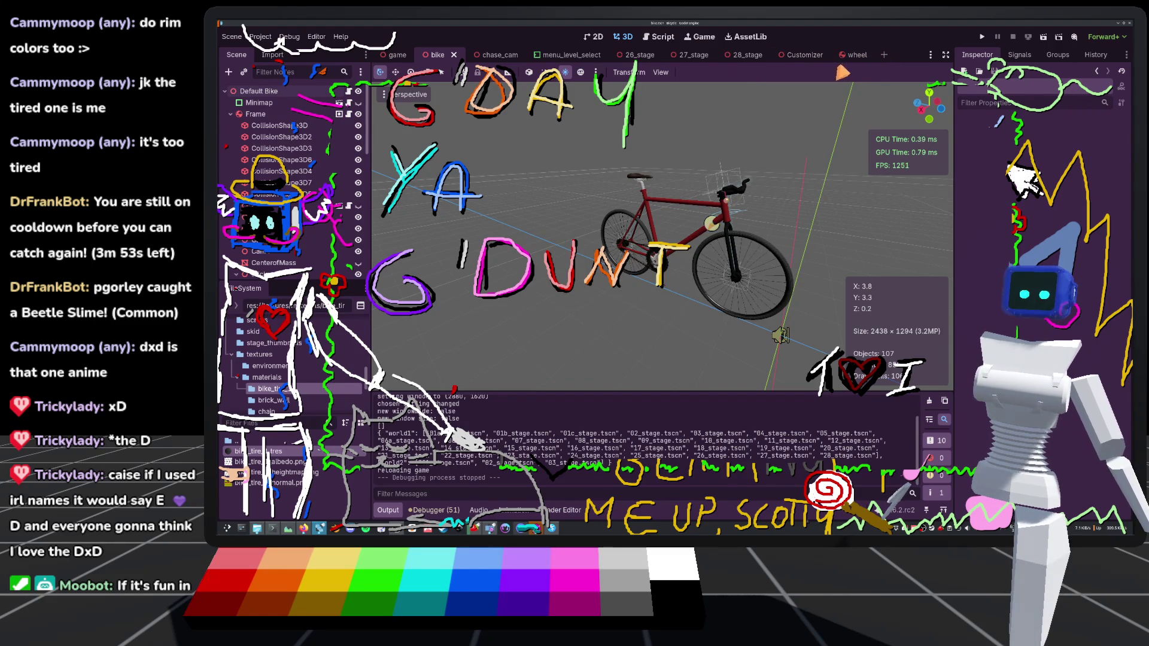
{"action": "left_click", "coordinate": [852, 55]}
{"action": "left_click", "coordinate": [256, 149]}
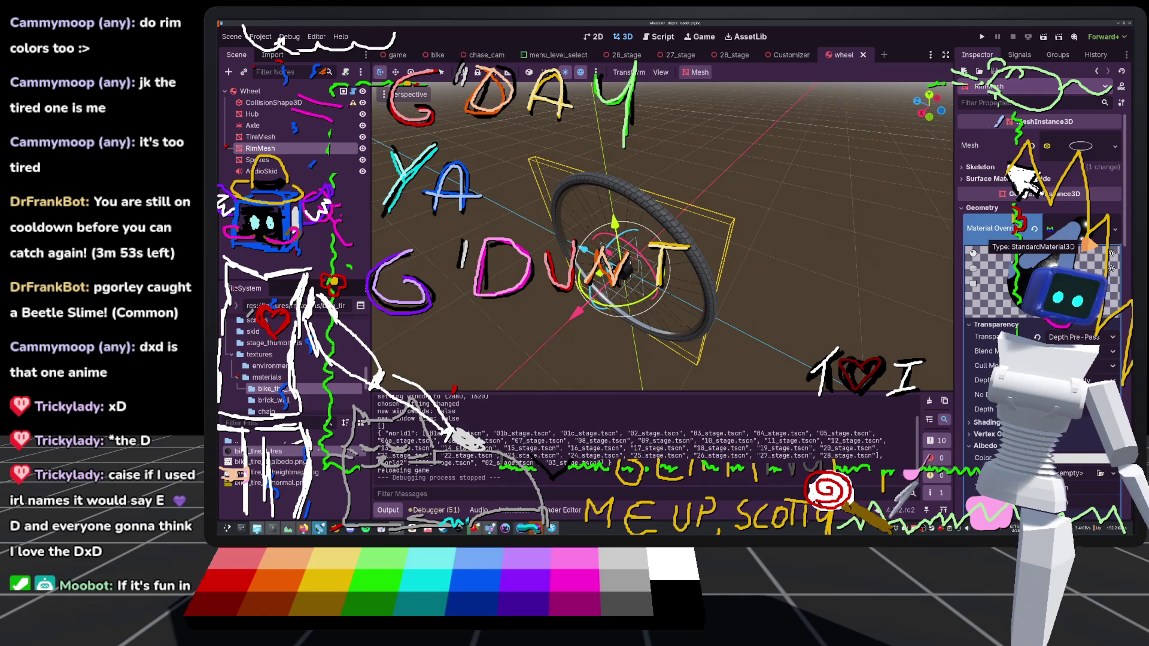
{"action": "scroll", "coordinate": [1021, 181], "scroll_direction": "down", "scroll_amount": 5}
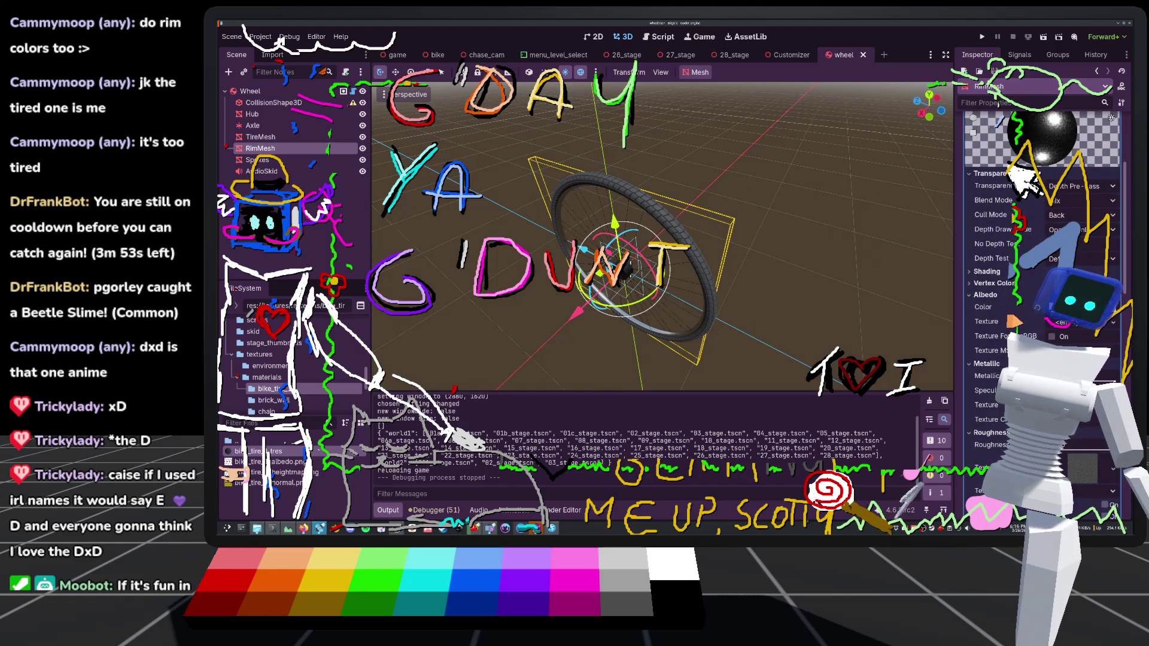
{"action": "scroll", "coordinate": [880, 182], "scroll_direction": "up", "scroll_amount": 8}
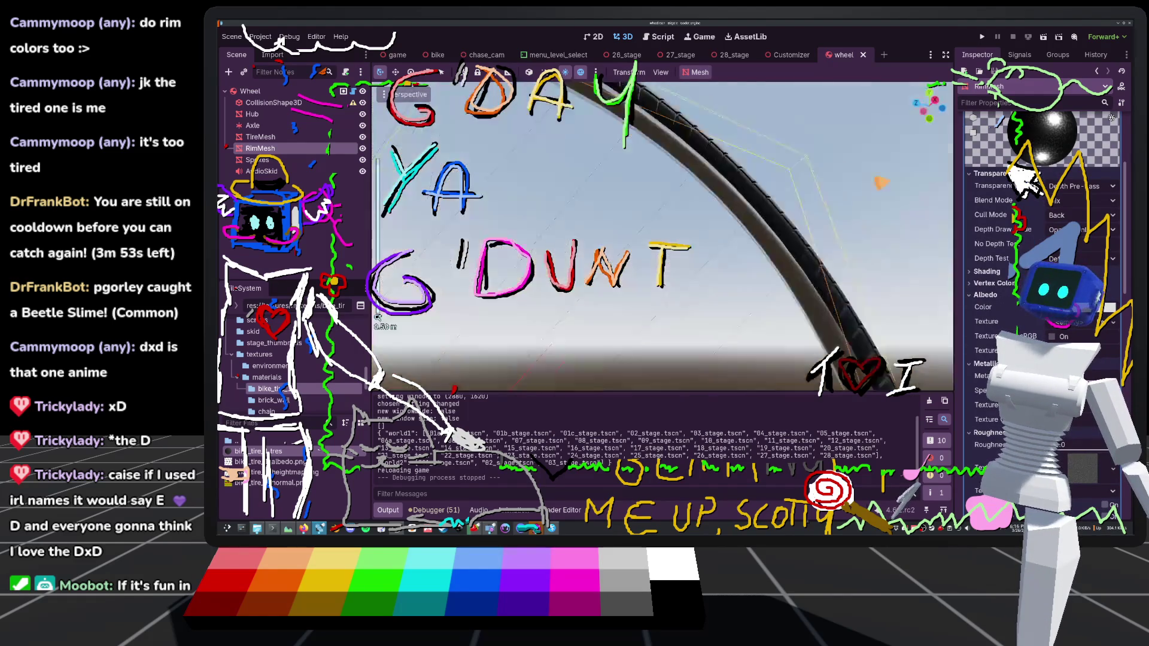
{"action": "scroll", "coordinate": [880, 182], "scroll_direction": "down", "scroll_amount": 5}
{"action": "left_click_drag", "start_coordinate": [880, 181], "coordinate": [883, 241]}
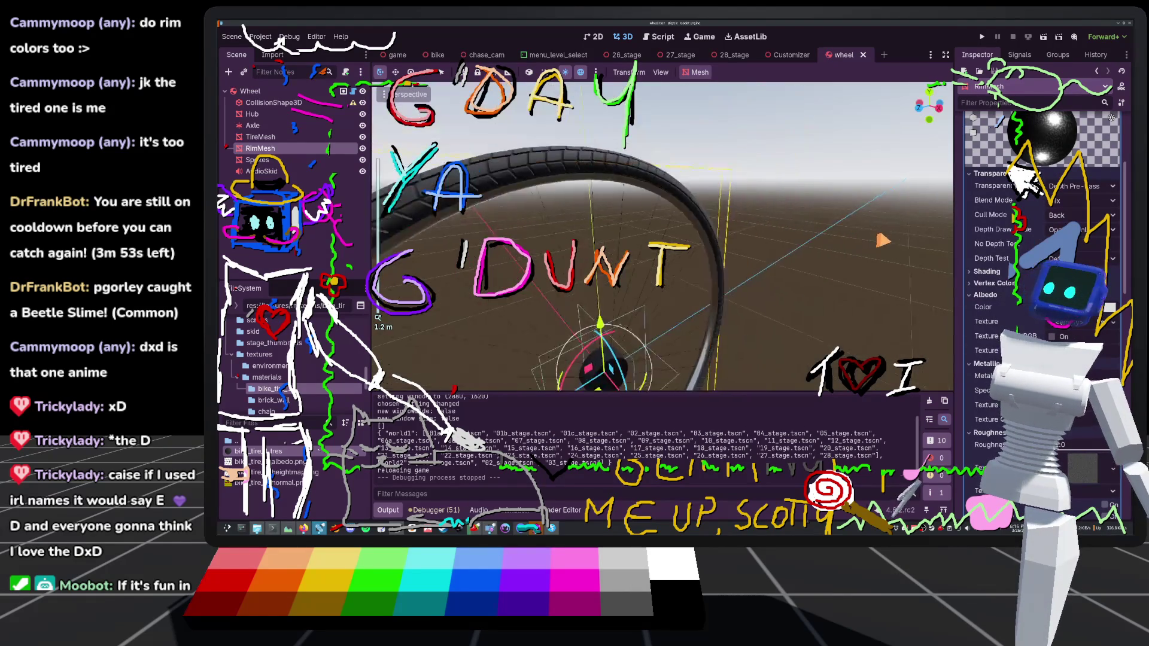
{"action": "scroll", "coordinate": [883, 240], "scroll_direction": "down", "scroll_amount": 3}
{"action": "scroll", "coordinate": [1059, 179], "scroll_direction": "up", "scroll_amount": 5}
{"action": "left_click", "coordinate": [1114, 229]}
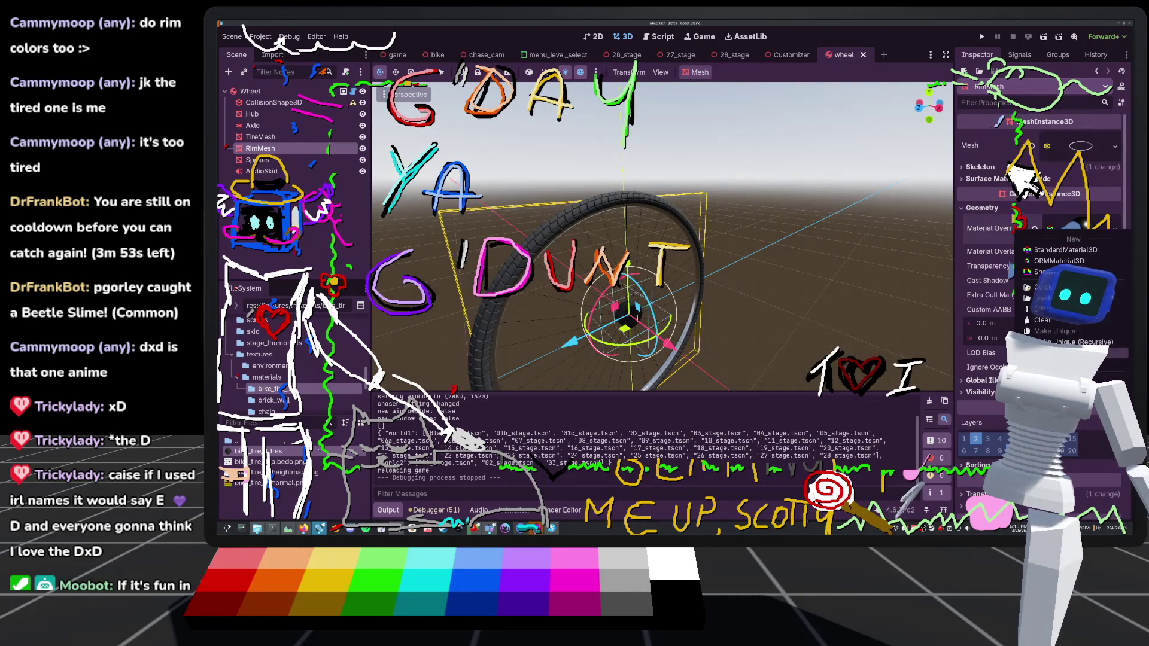
{"action": "left_click", "coordinate": [1044, 287]}
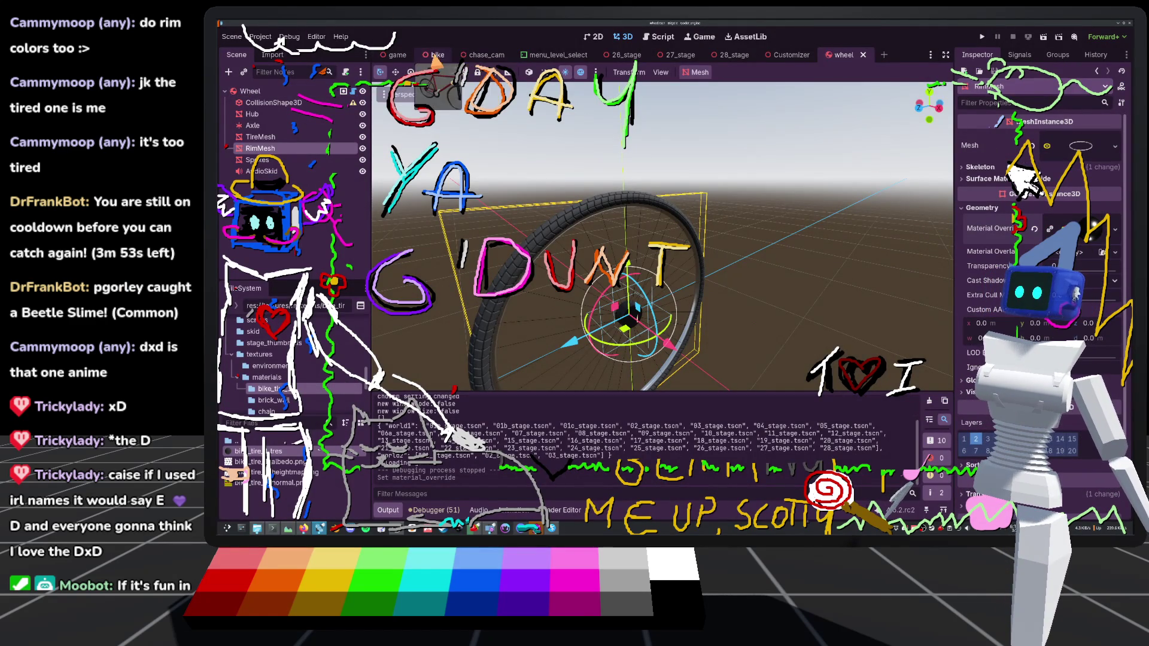
Open bike.gd and paste a copy of the tire_material export line below line 46
{"action": "left_click", "coordinate": [438, 57]}
{"action": "left_click", "coordinate": [348, 91]}
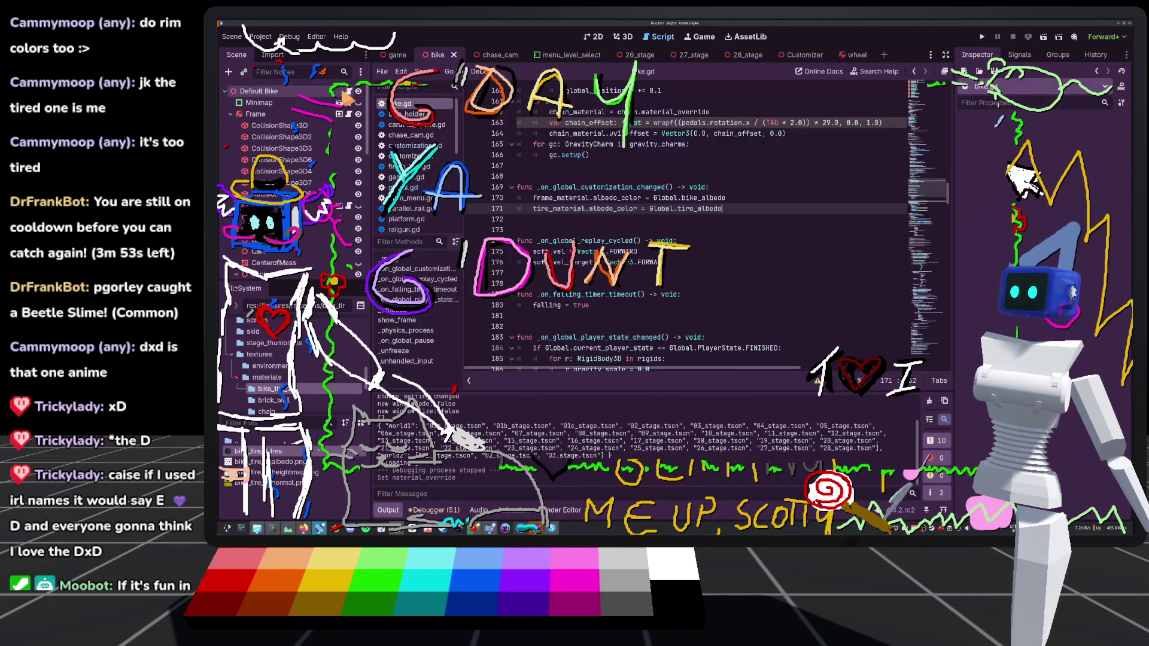
{"action": "scroll", "coordinate": [584, 181], "scroll_direction": "up", "scroll_amount": 20}
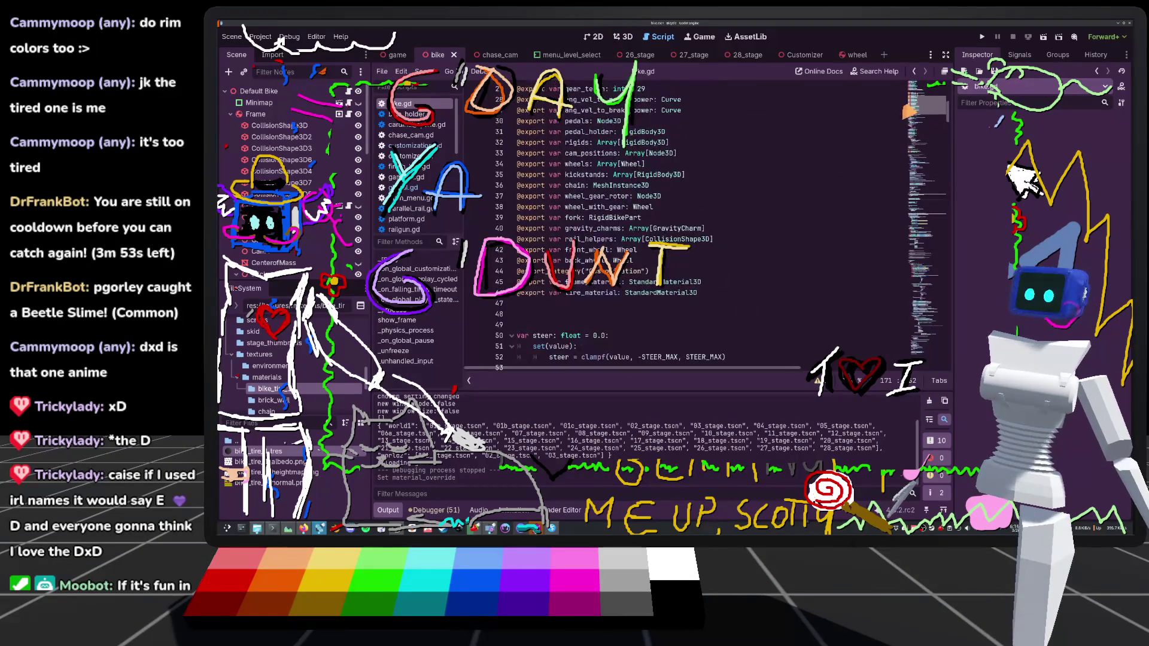
{"action": "left_click", "coordinate": [737, 293]}
{"action": "key", "text": "Return"}
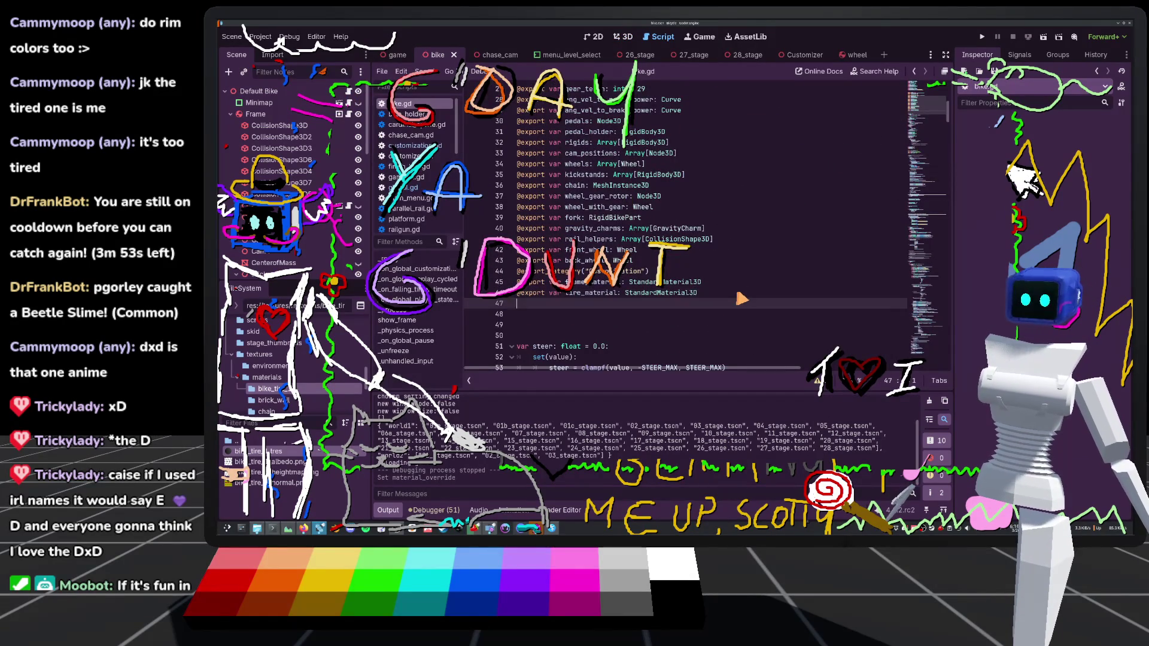
{"action": "type", "text": "@export var tire_material: StandardMaterial3D"}
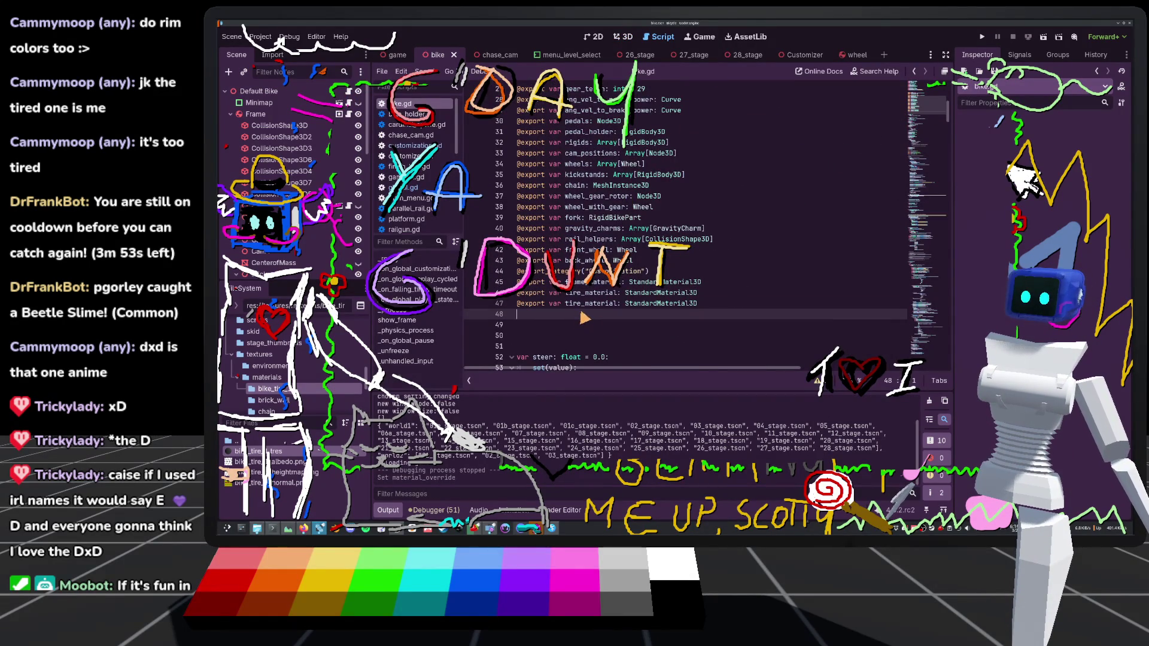
Rename the copy to rim_material, save, and remove the extra blank lines
{"action": "left_click_drag", "start_coordinate": [582, 314], "coordinate": [562, 312]}
{"action": "left_click", "coordinate": [576, 305]}
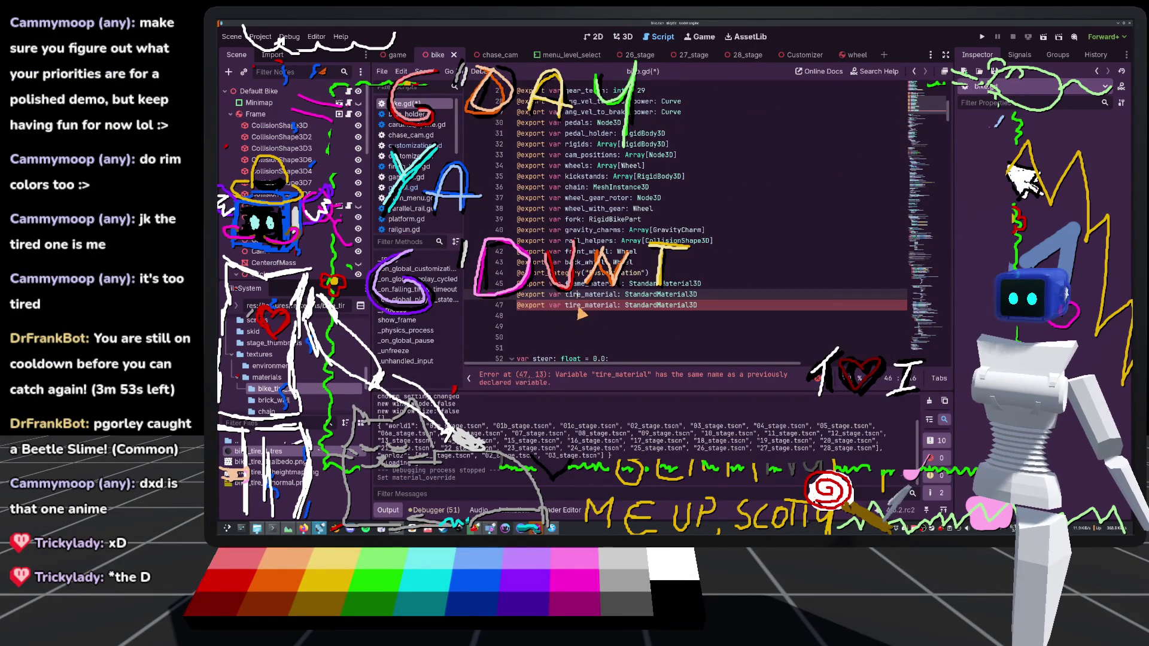
{"action": "type", "text": "rim"}
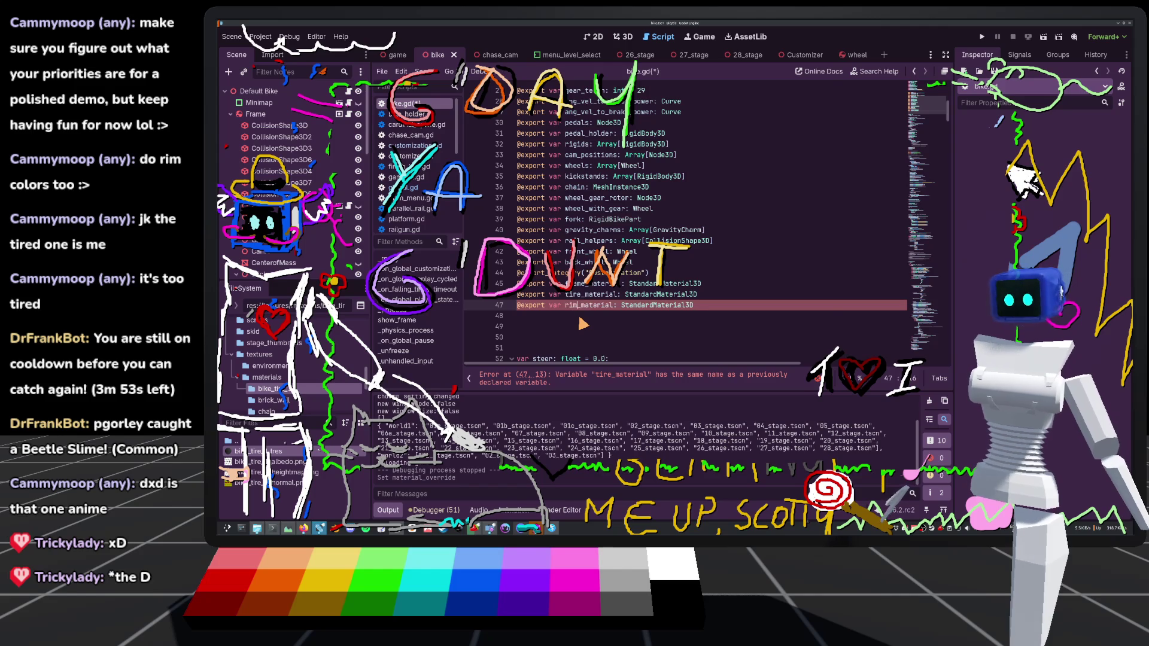
{"action": "key", "text": "ctrl+s"}
{"action": "key", "text": "Down"}
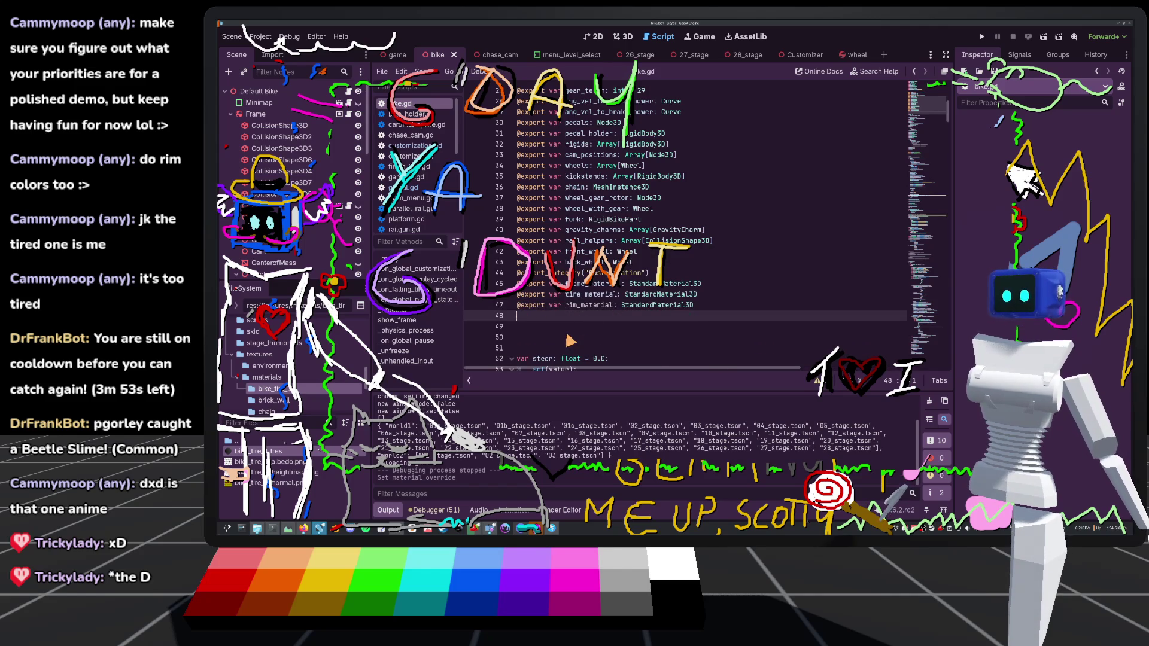
{"action": "key", "text": "Delete"}
{"action": "key", "text": "Delete"}
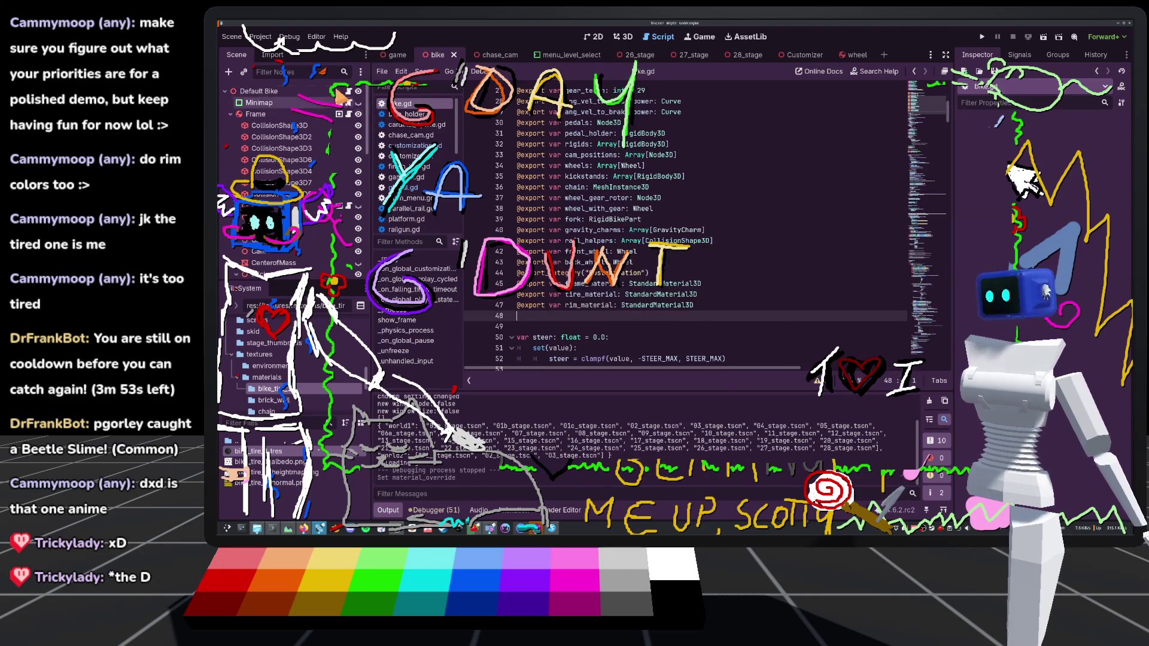
Quick-load wheel_rim_material.tres into the Default Bike's Rim Material slot and save the bike scene
{"action": "left_click", "coordinate": [337, 91]}
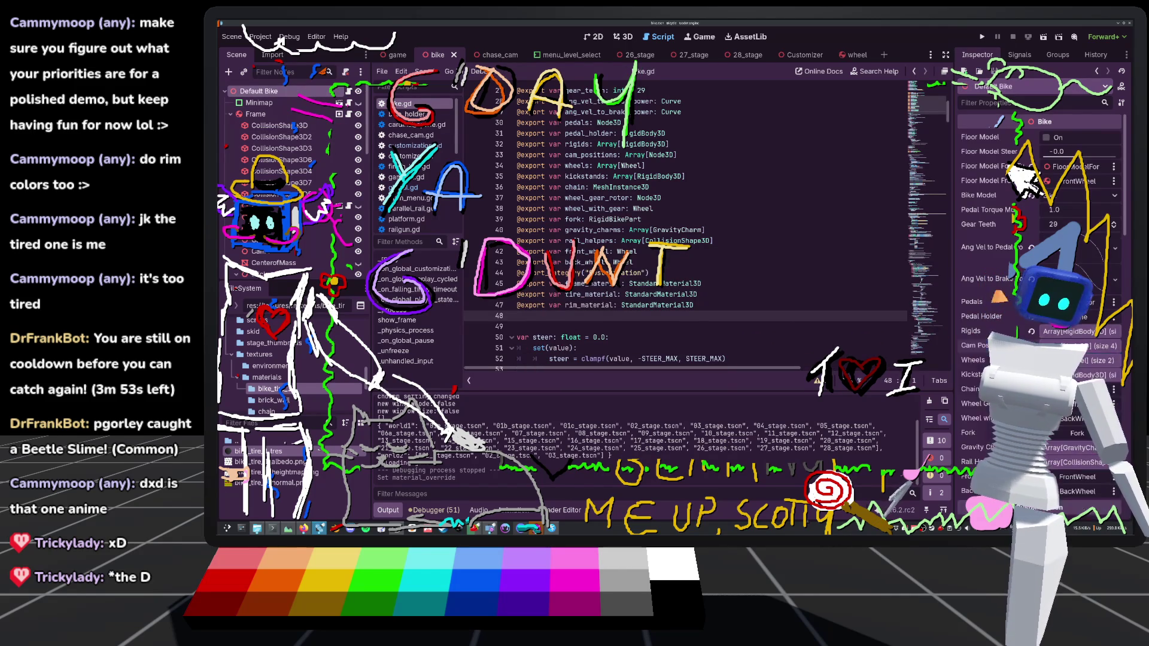
{"action": "scroll", "coordinate": [1026, 183], "scroll_direction": "down", "scroll_amount": 5}
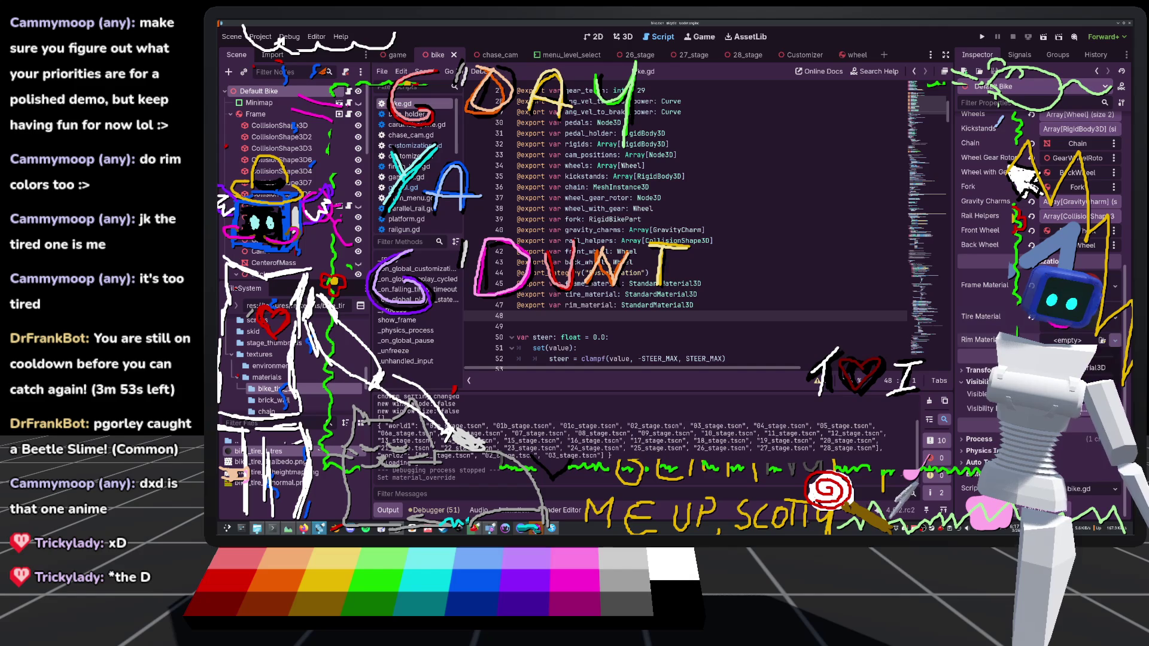
{"action": "left_click", "coordinate": [1101, 340]}
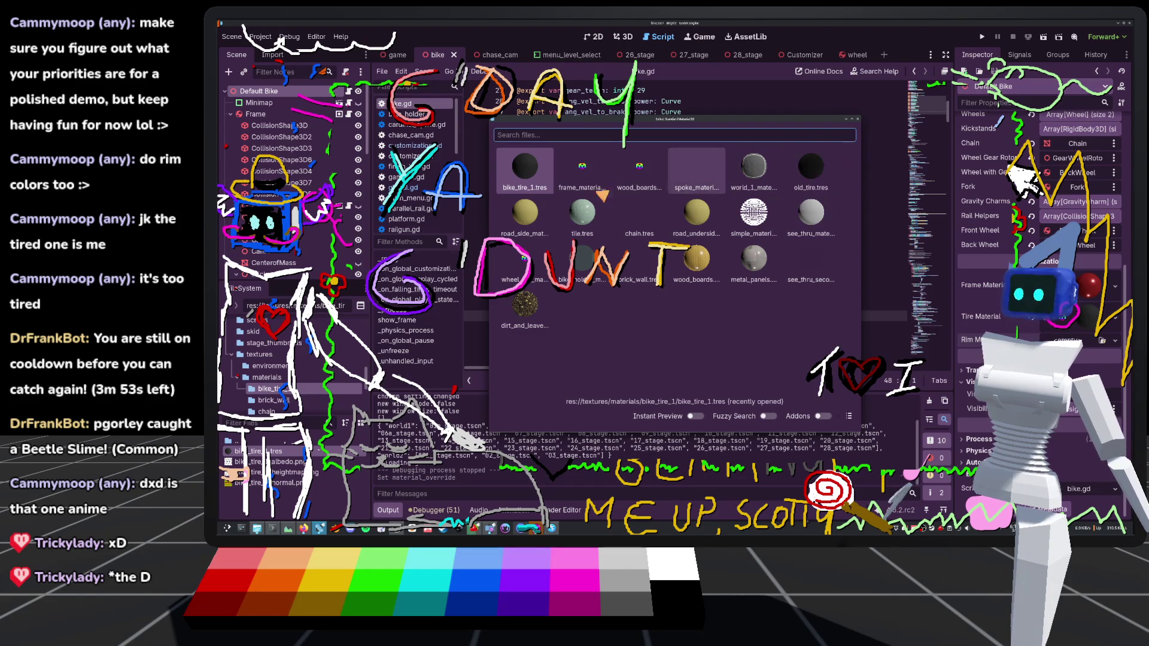
{"action": "type", "text": "rim"}
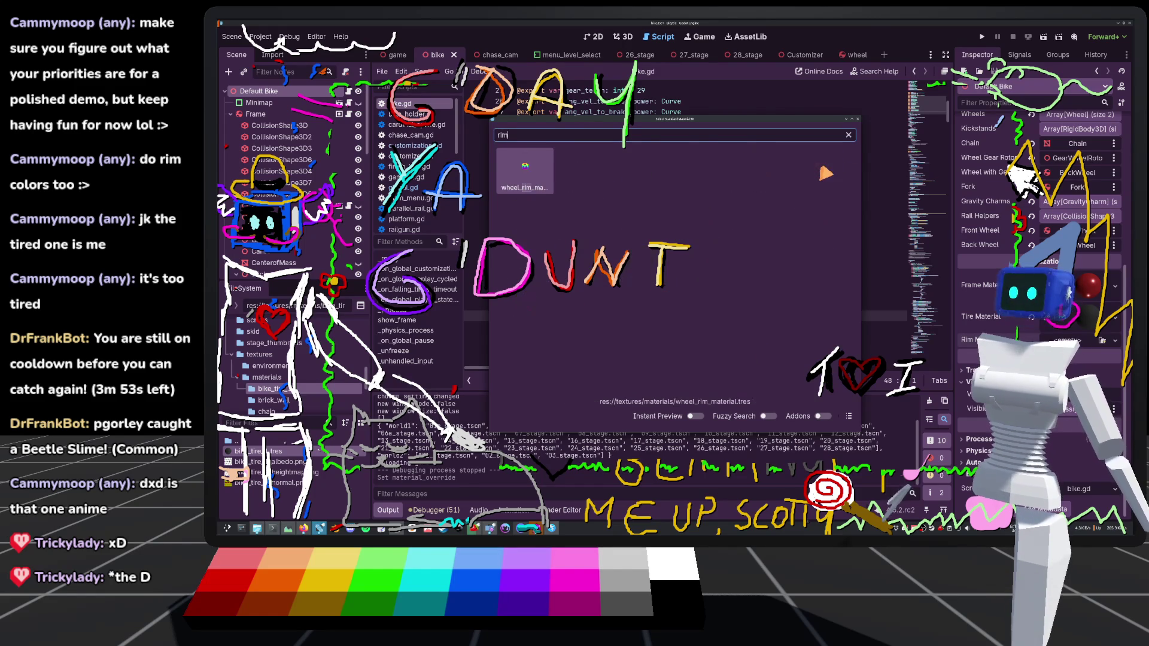
{"action": "key", "text": "Return"}
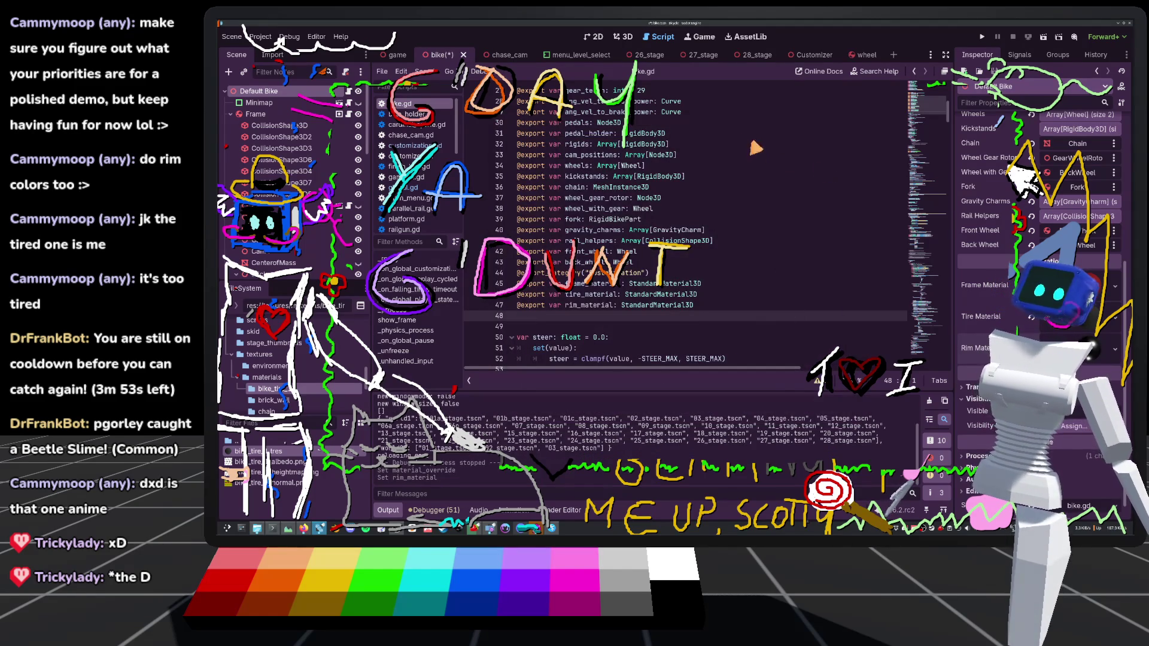
{"action": "key", "text": "ctrl+s"}
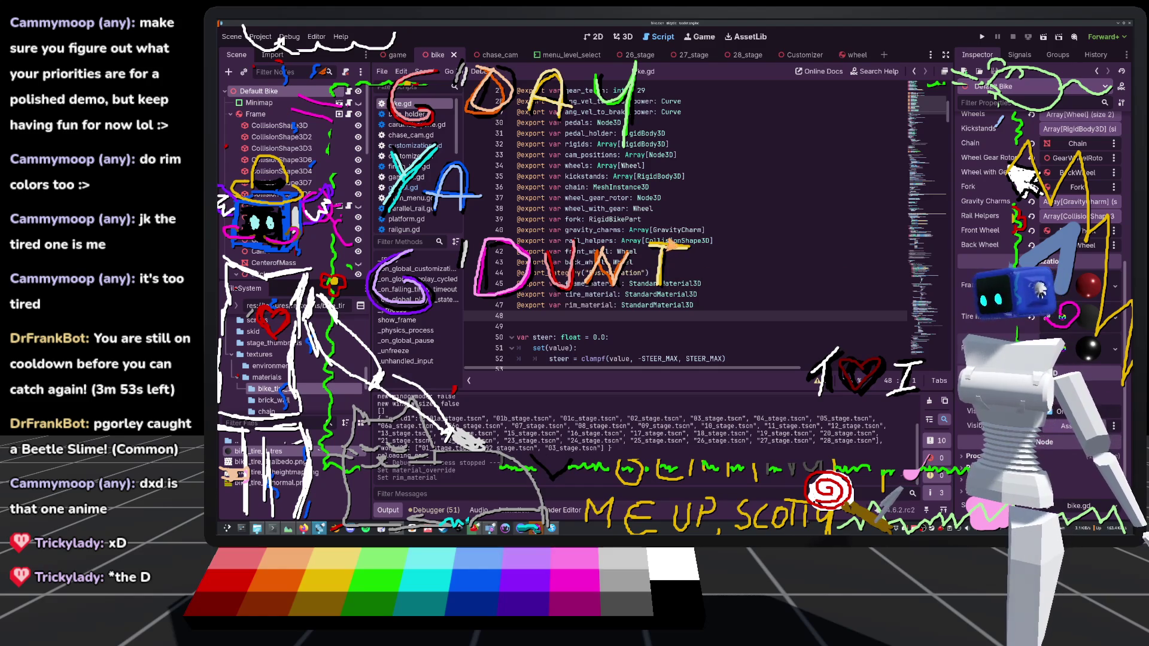
Switch to global.gd and select the tire_albedo variable block on lines 80–84
{"action": "scroll", "coordinate": [715, 236], "scroll_direction": "up", "scroll_amount": 1}
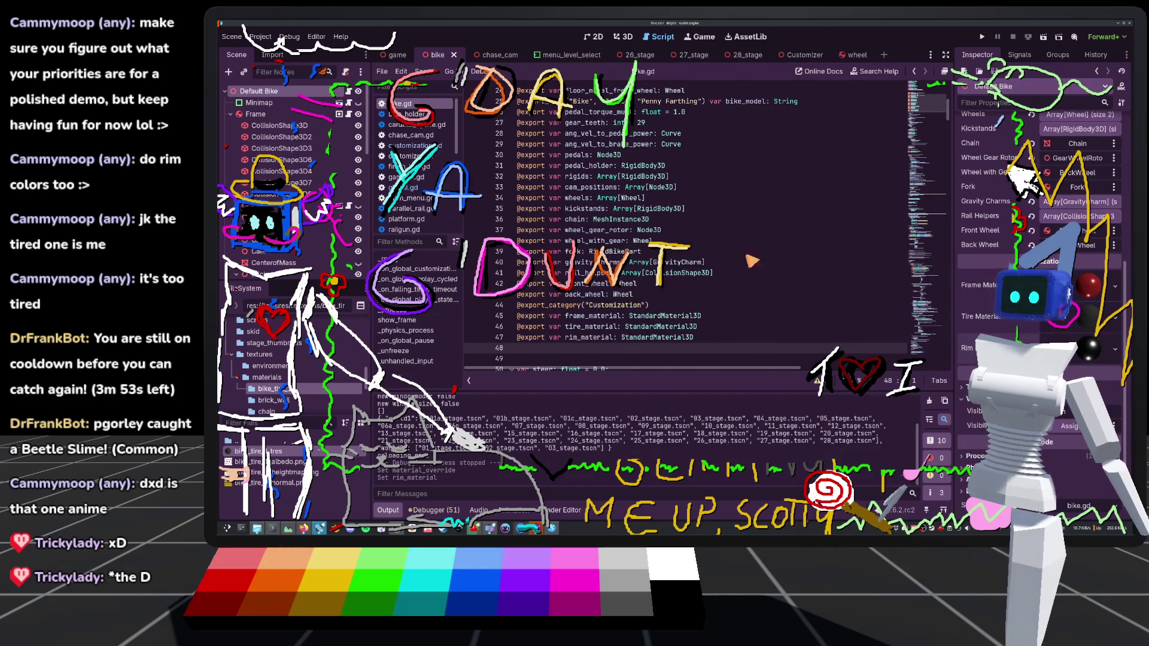
{"action": "scroll", "coordinate": [754, 261], "scroll_direction": "down", "scroll_amount": 3}
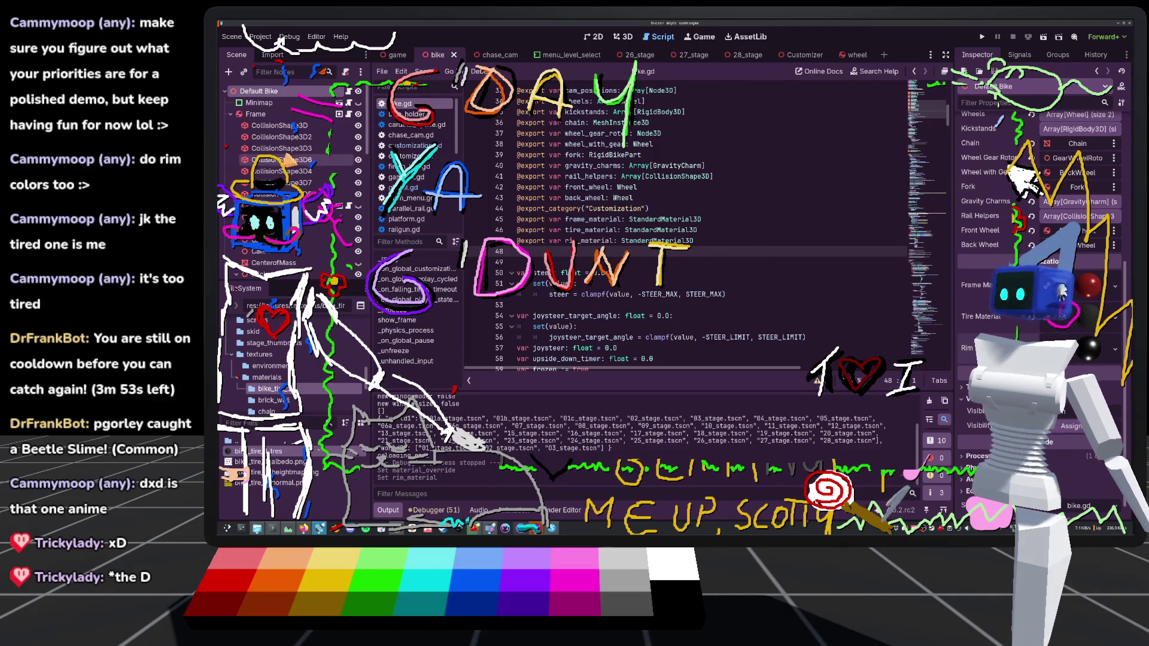
{"action": "left_click", "coordinate": [419, 188]}
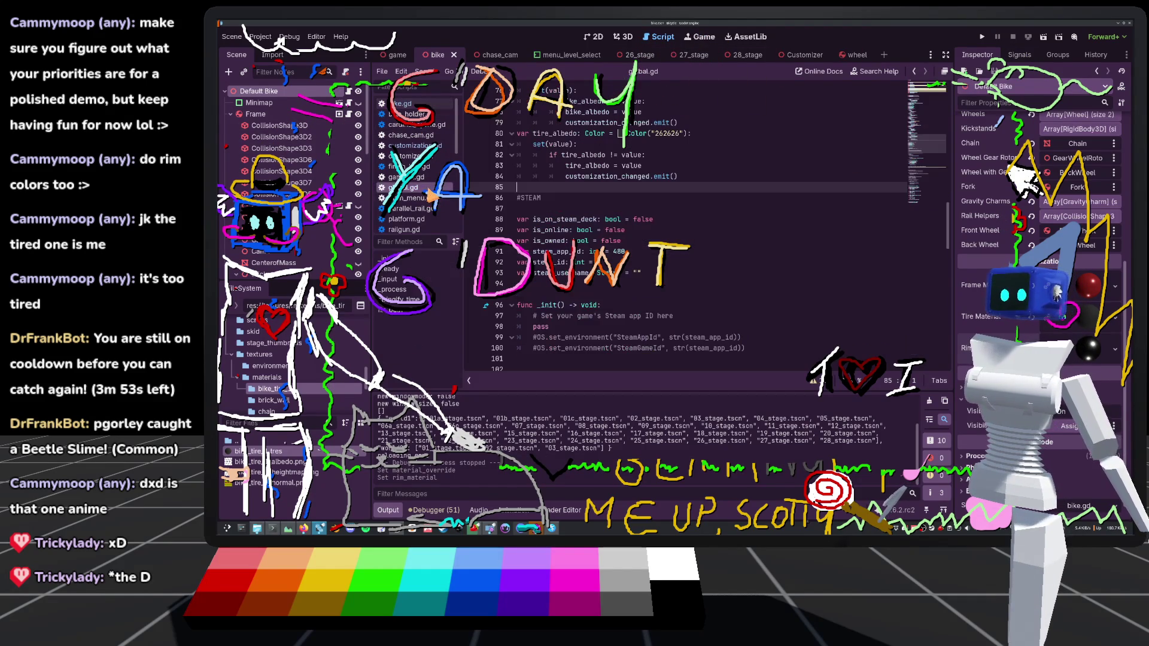
{"action": "scroll", "coordinate": [606, 260], "scroll_direction": "up", "scroll_amount": 3}
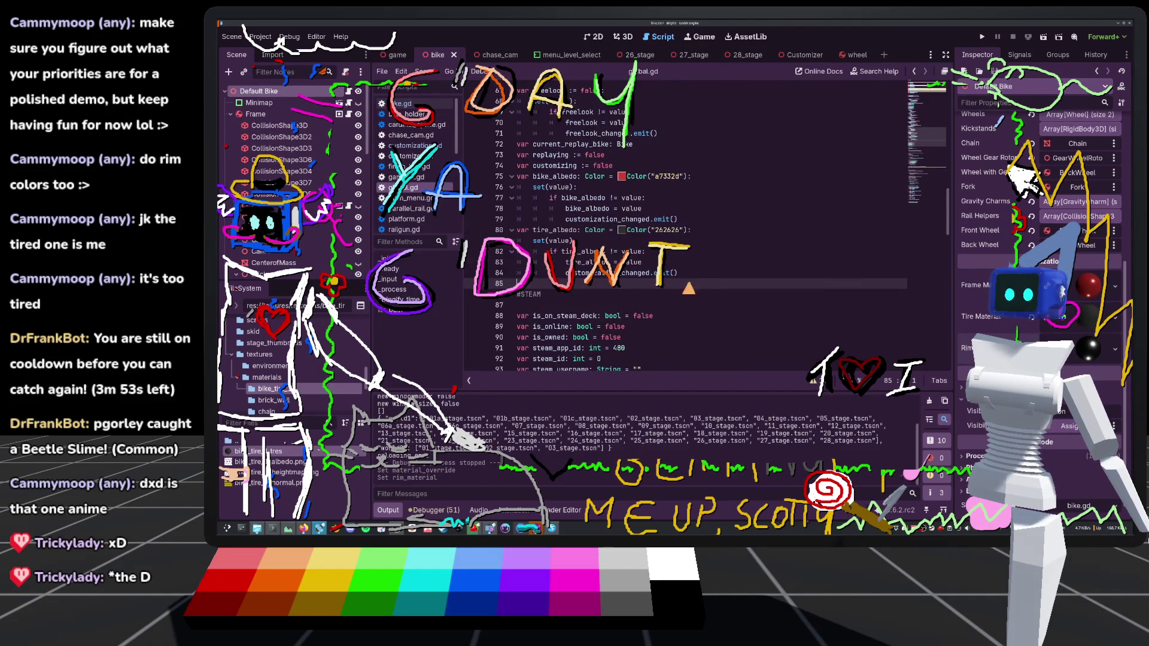
{"action": "left_click_drag", "start_coordinate": [688, 289], "coordinate": [497, 235]}
{"action": "key", "text": "ctrl+c"}
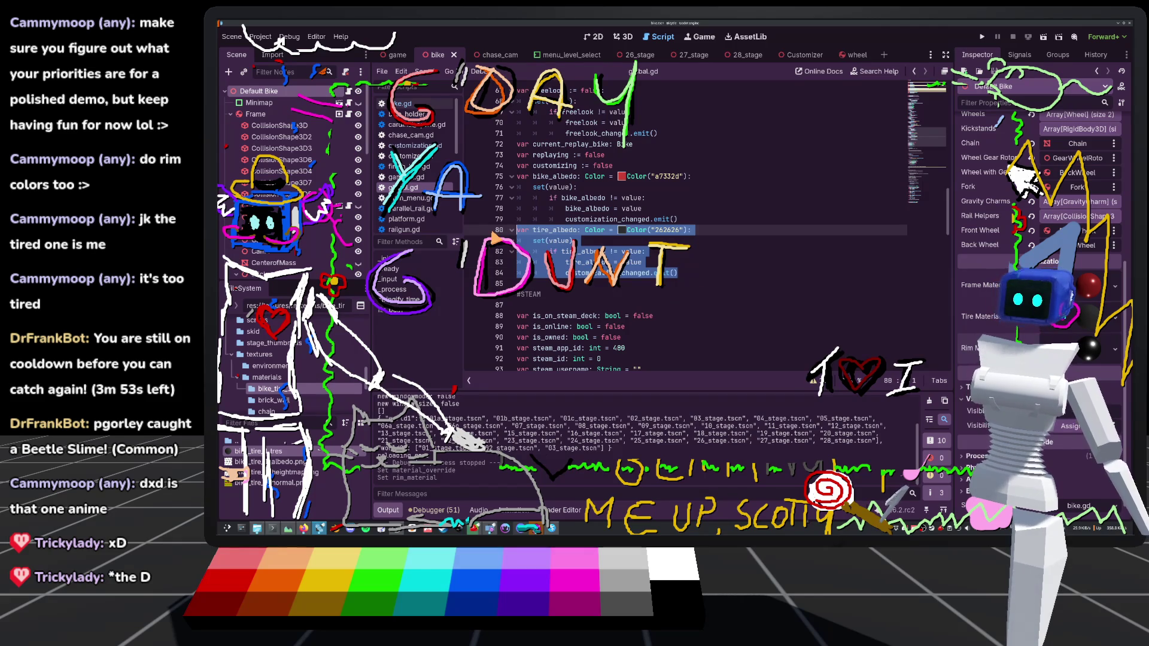
Paste a copy of the tire_albedo block below it and rename every 'tire' in it to 'rim'
{"action": "key", "text": "Right"}
{"action": "key", "text": "Return"}
{"action": "key", "text": "ctrl+v"}
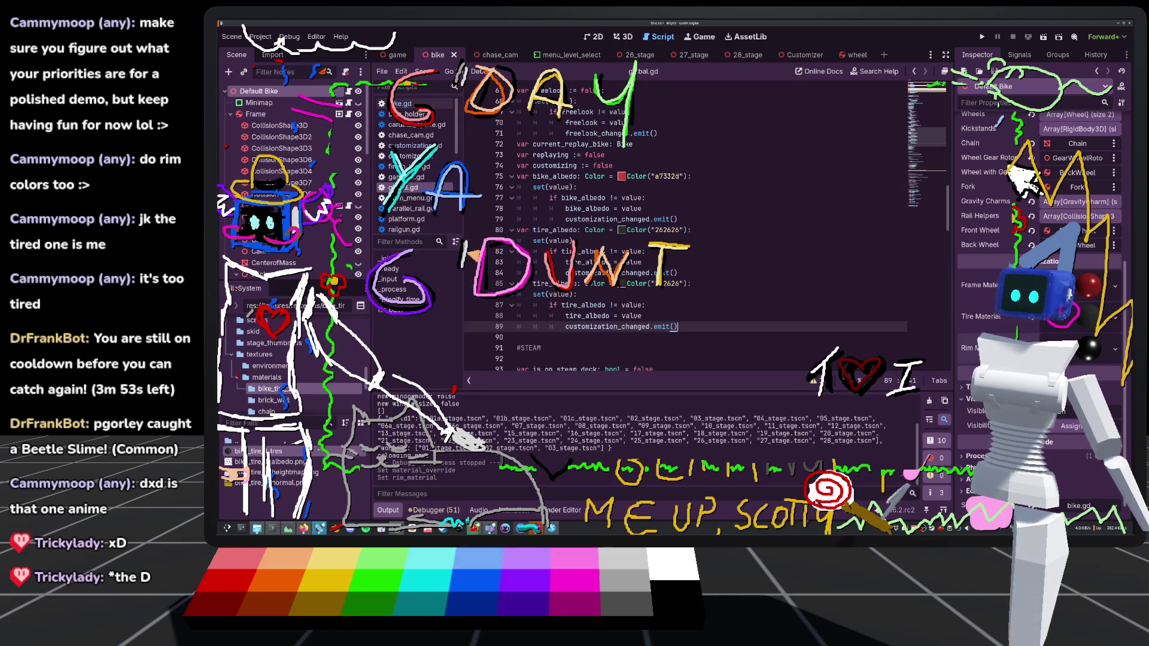
{"action": "left_click", "coordinate": [533, 284]}
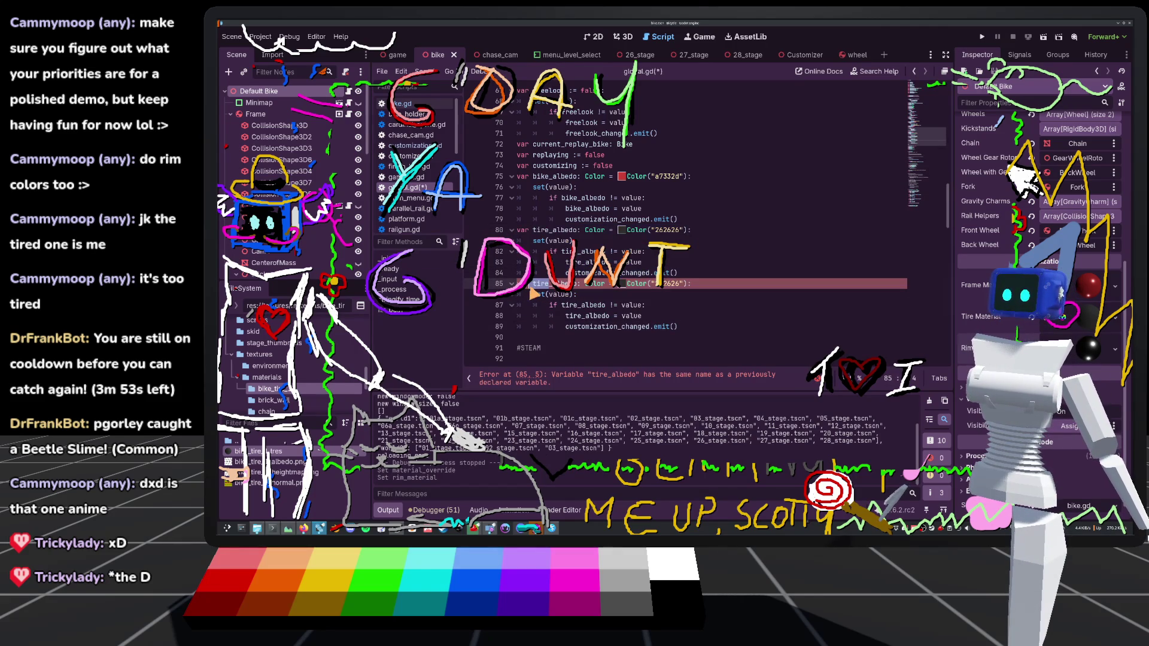
{"action": "left_click_drag", "start_coordinate": [532, 290], "coordinate": [546, 286]}
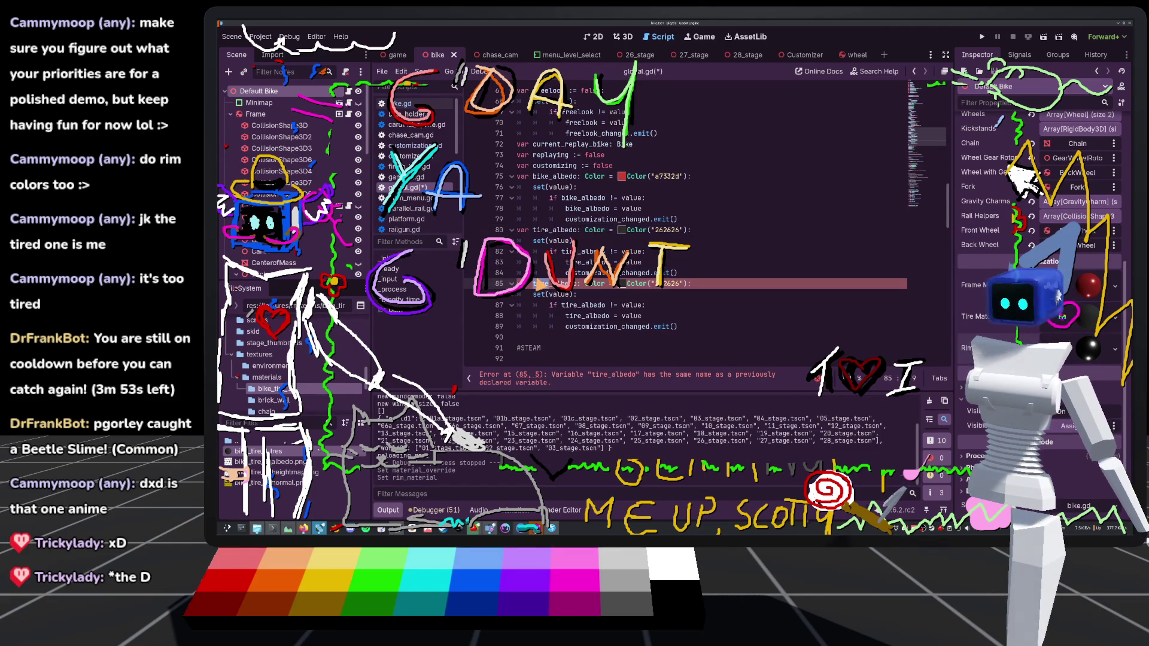
{"action": "key", "text": "ctrl+d"}
{"action": "key", "text": "ctrl+d"}
{"action": "type", "text": "r"}
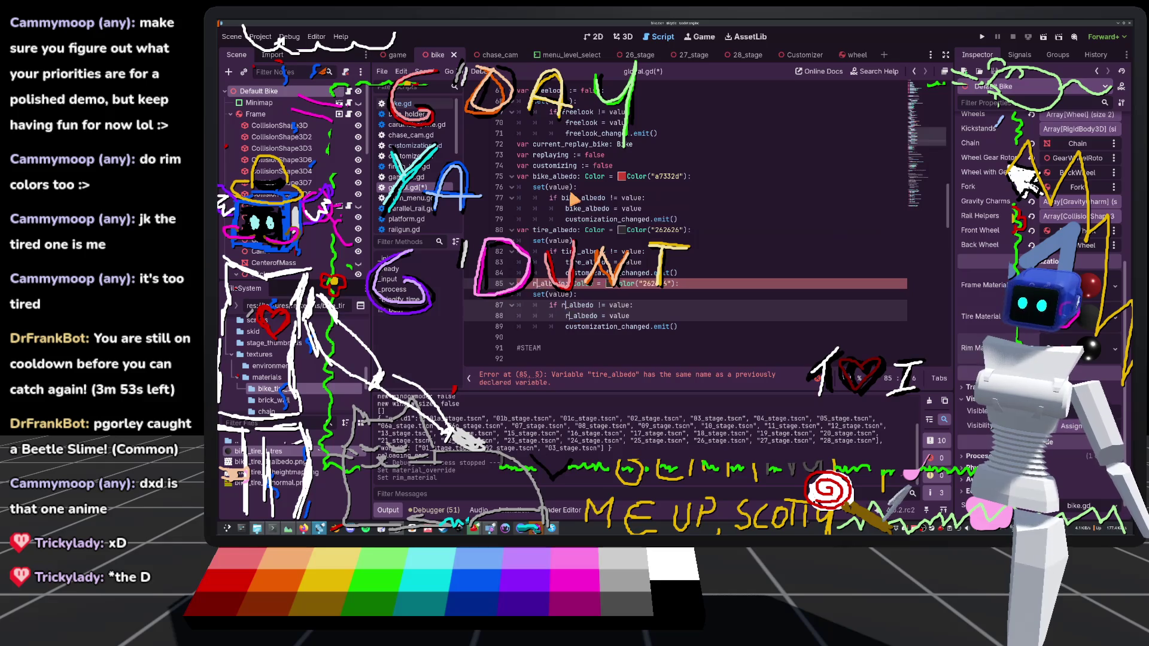
{"action": "type", "text": "im"}
{"action": "left_click", "coordinate": [577, 240]}
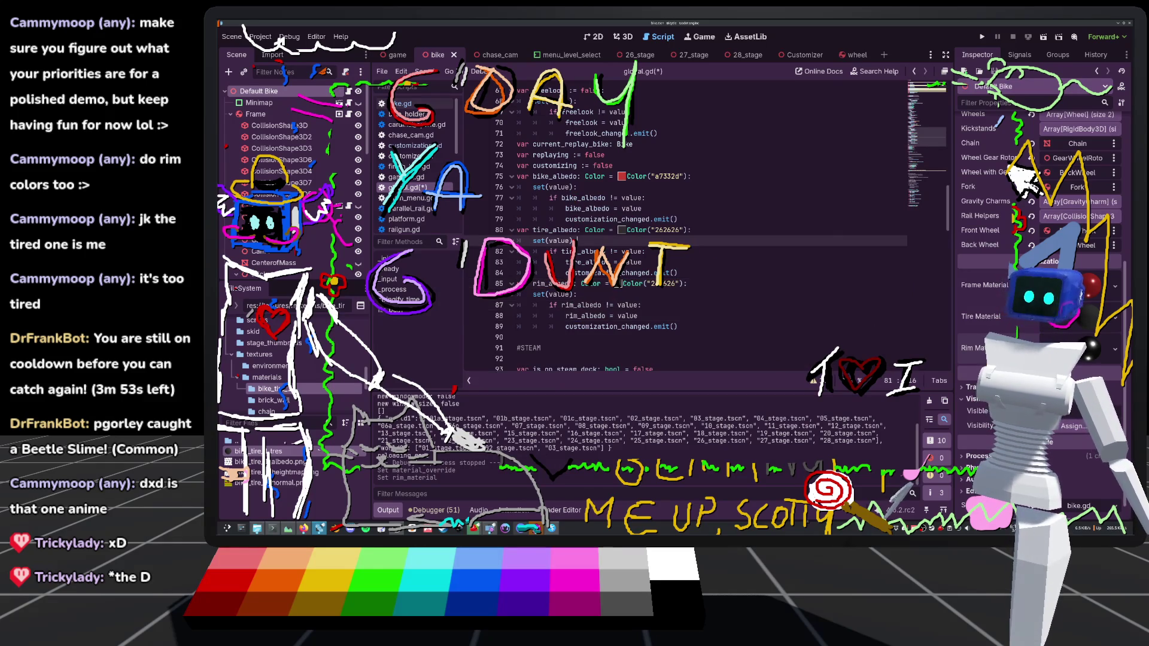
Check the rim material's albedo colour, change rim_albedo's default to c3c3c3, and save global.gd
{"action": "left_click", "coordinate": [1077, 348]}
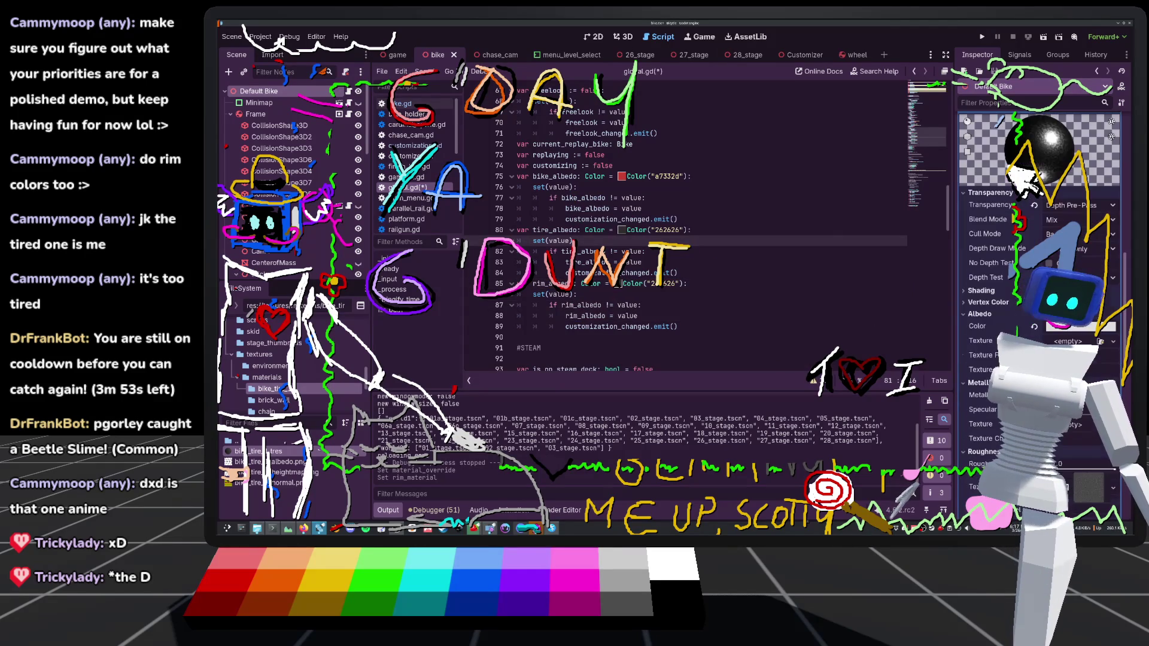
{"action": "left_click", "coordinate": [1080, 326]}
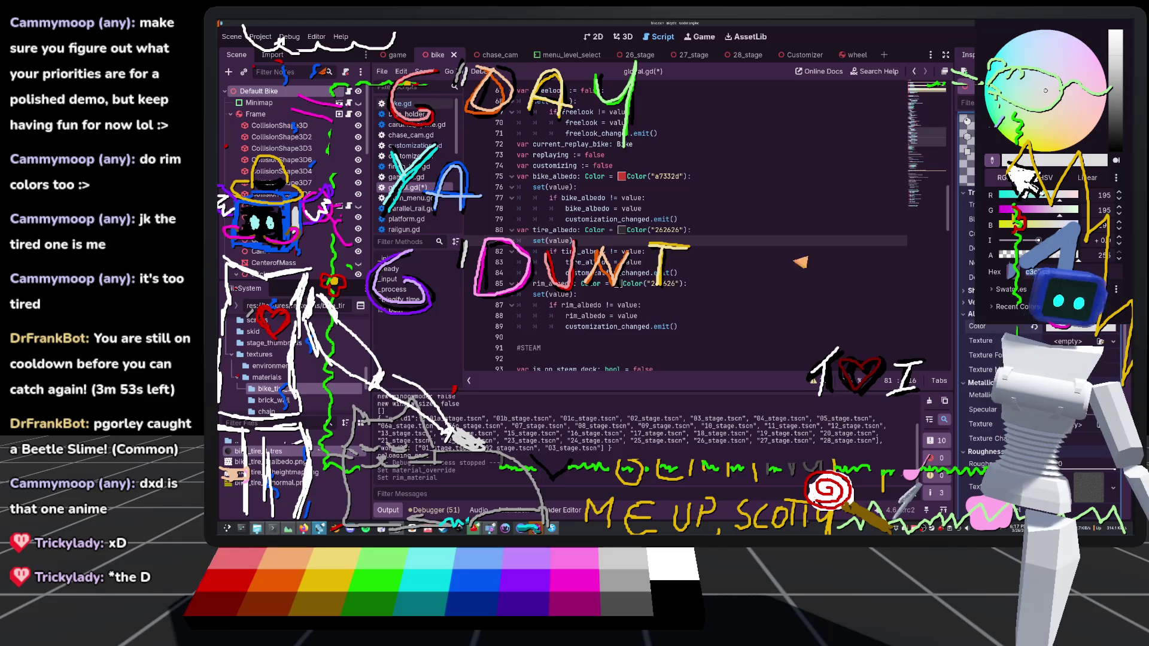
{"action": "left_click", "coordinate": [659, 251]}
{"action": "double_click", "coordinate": [668, 286]}
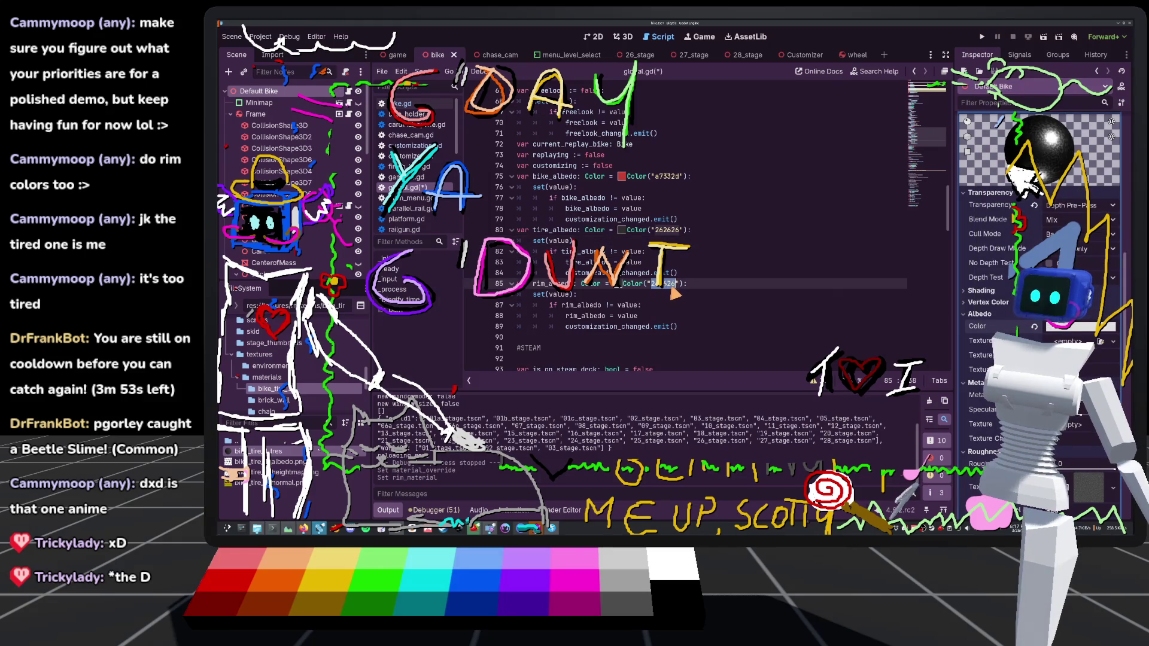
{"action": "type", "text": "c3c3c3"}
{"action": "key", "text": "ctrl+s"}
{"action": "left_click", "coordinate": [757, 263]}
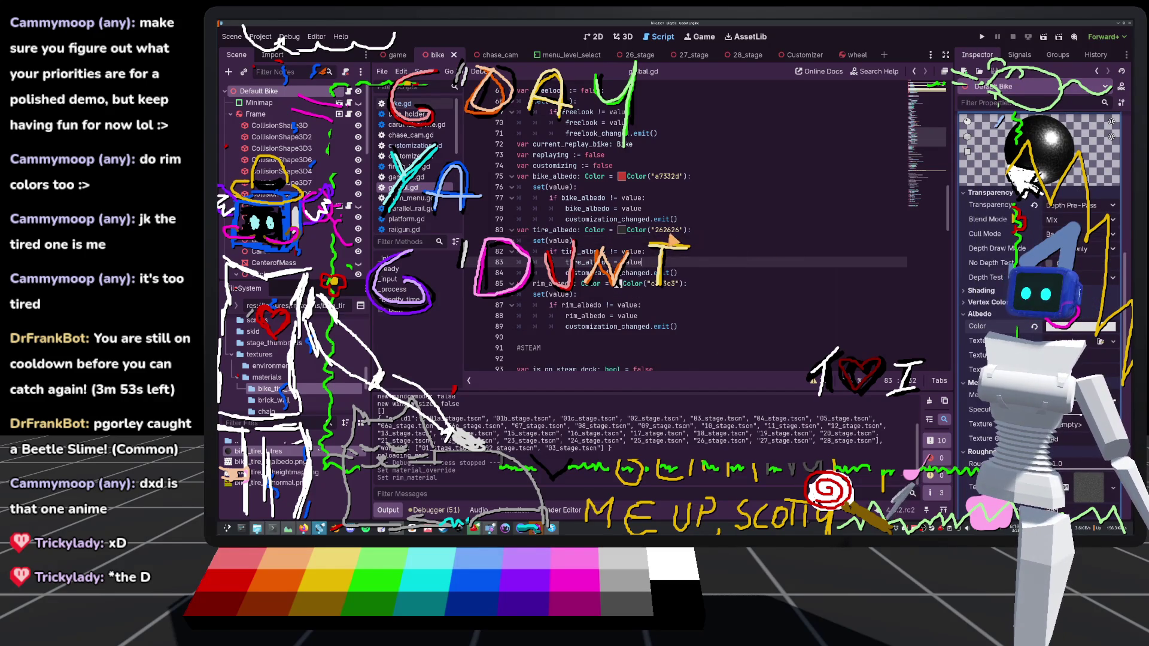
Keep tire_albedo's default at dark grey 262626 in its colour picker and bring up bike.gd
{"action": "left_click_drag", "start_coordinate": [679, 220], "coordinate": [623, 236]}
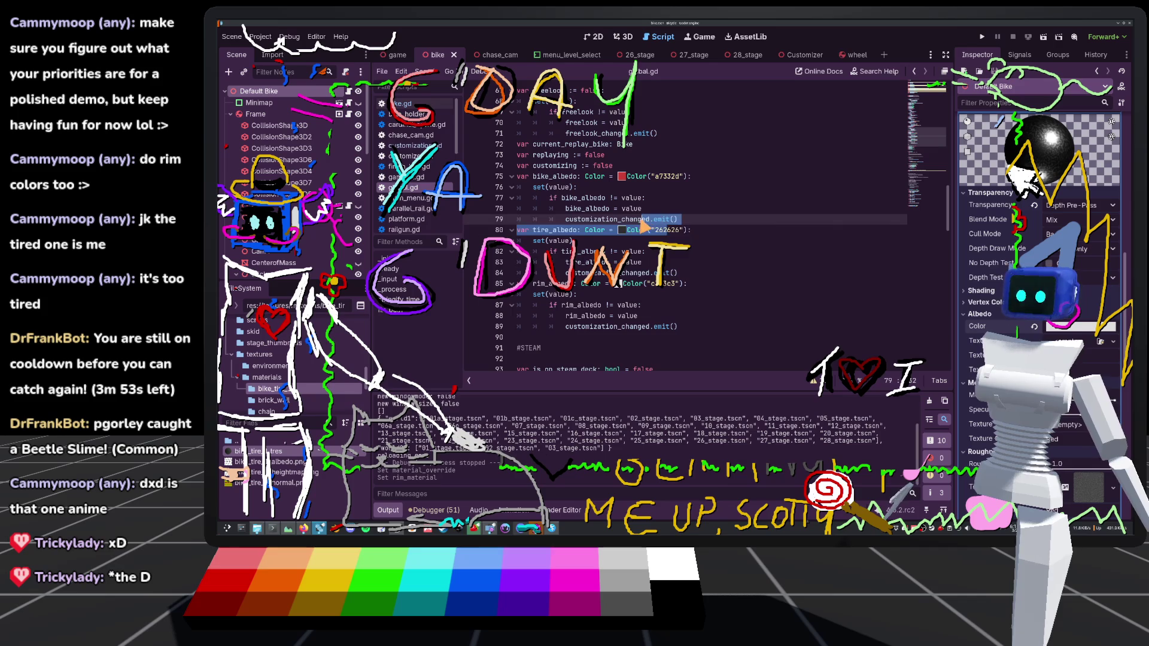
{"action": "left_click", "coordinate": [622, 230]}
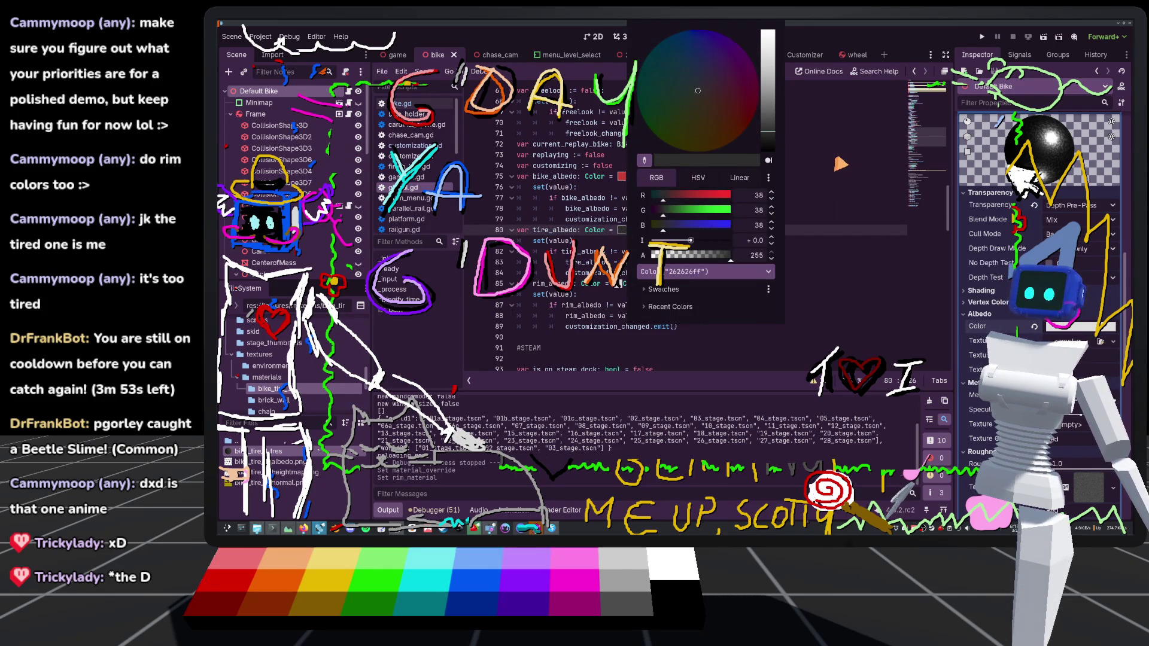
{"action": "left_click", "coordinate": [795, 172]}
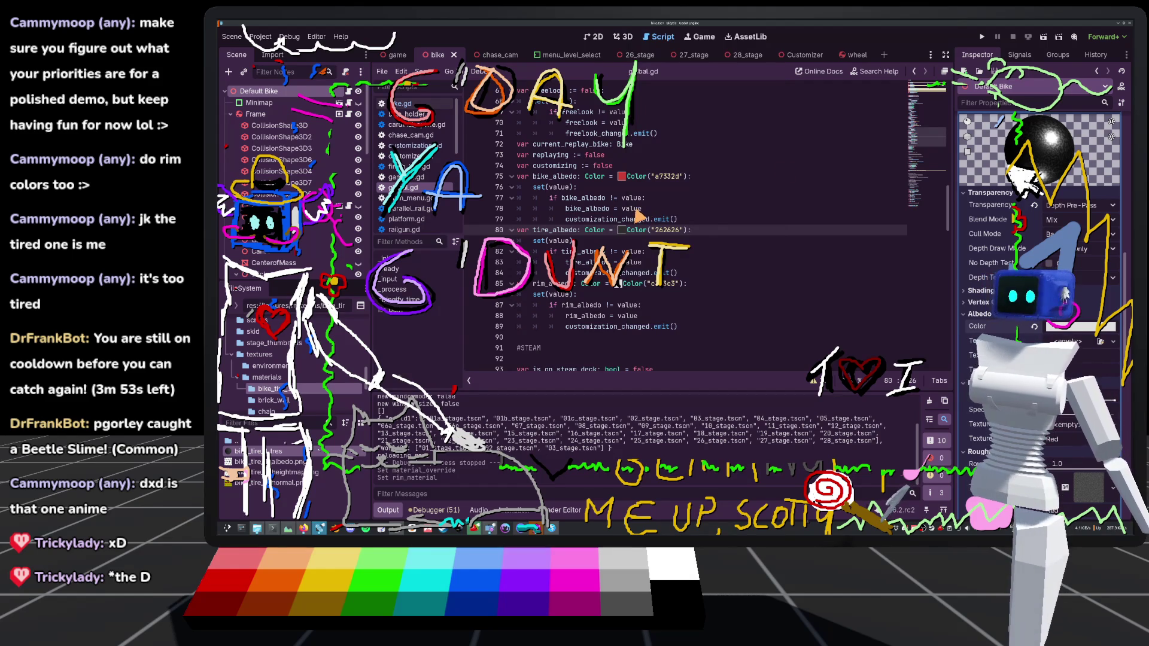
{"action": "left_click", "coordinate": [349, 91]}
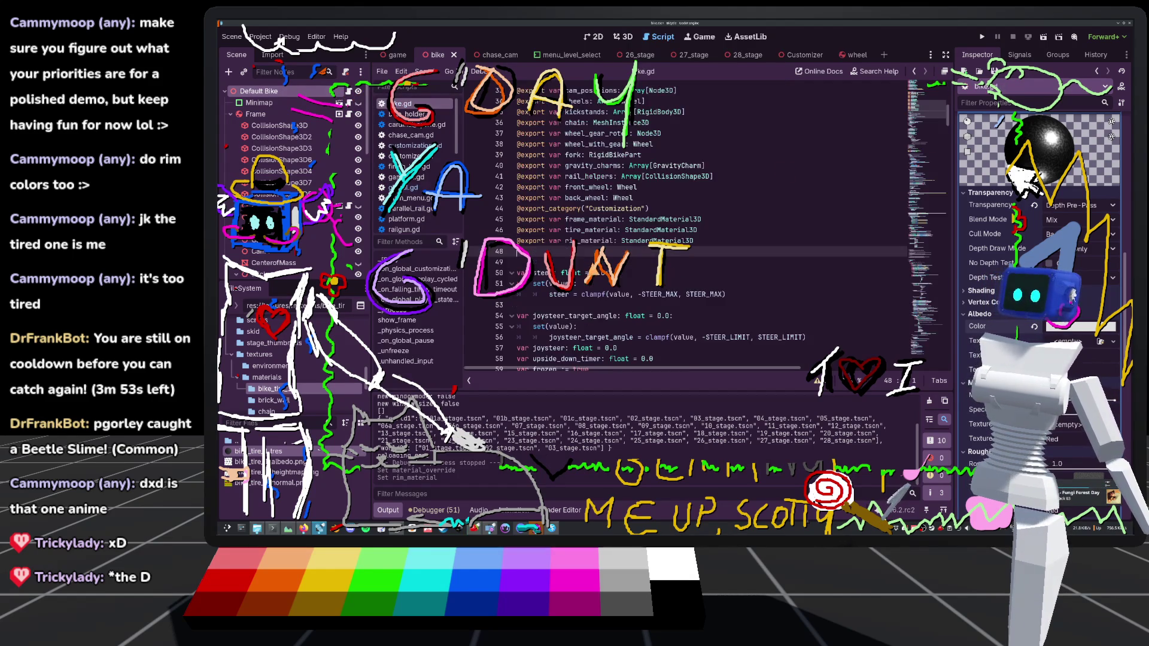
Add 'rim_material.albedo_color = Global.rim_albedo' below the tire colour line in _on_global_customization_changed, then save bike.gd
{"action": "left_click", "coordinate": [413, 271]}
{"action": "left_click", "coordinate": [745, 211]}
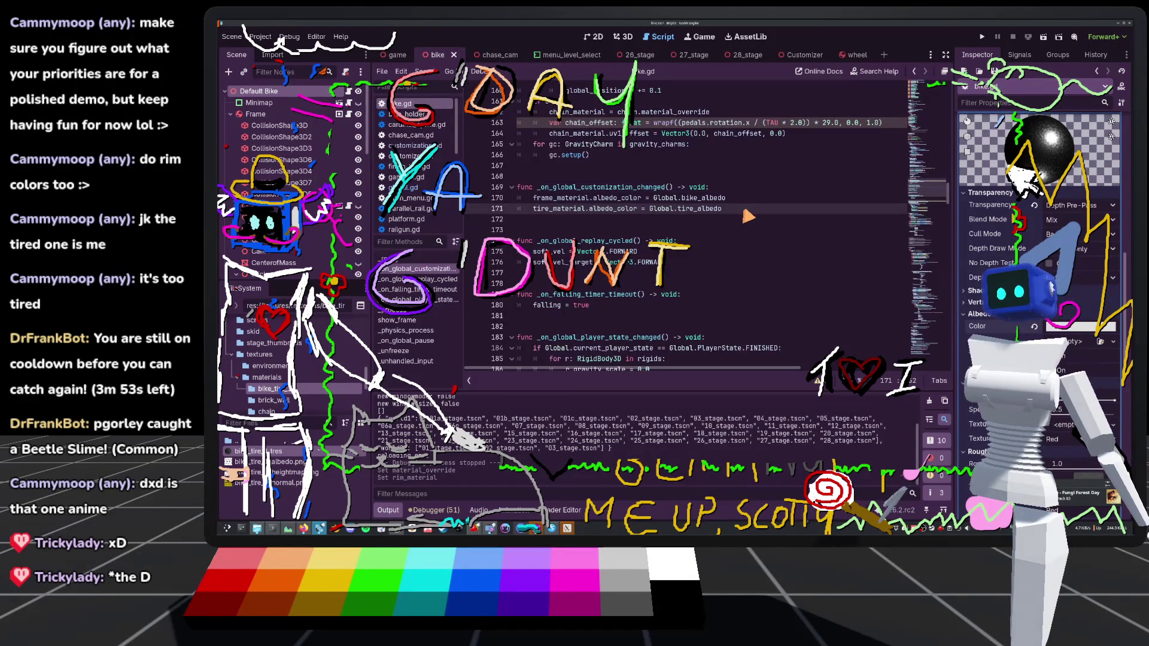
{"action": "key", "text": "Return"}
{"action": "type", "text": "ri"}
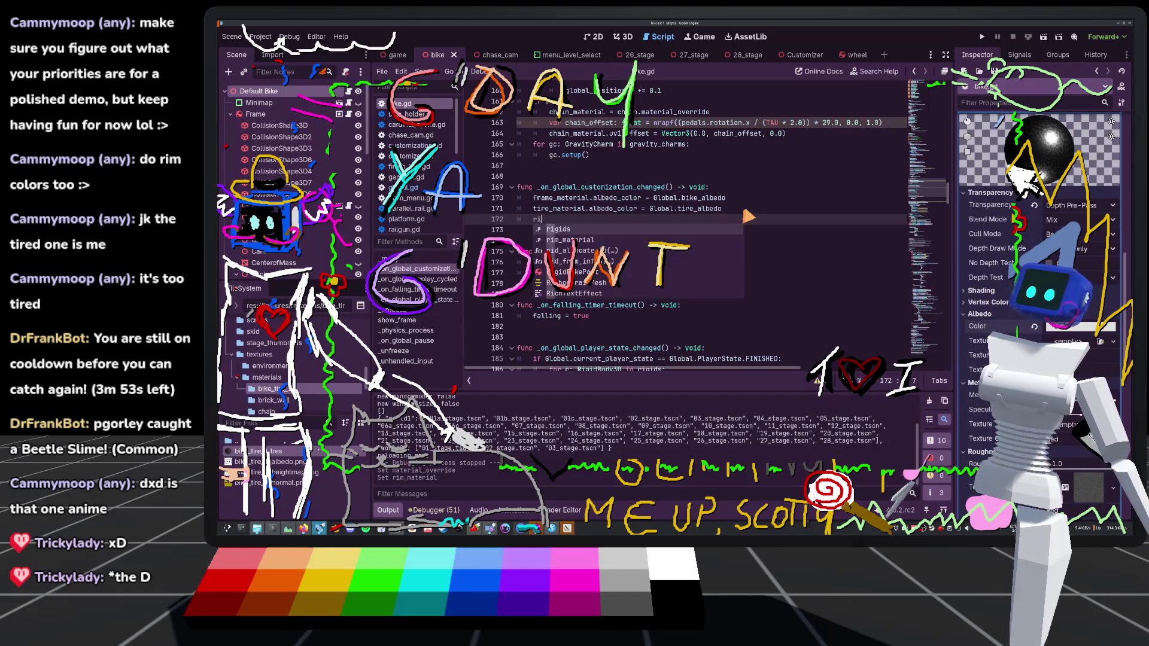
{"action": "key", "text": "Down"}
{"action": "key", "text": "Return"}
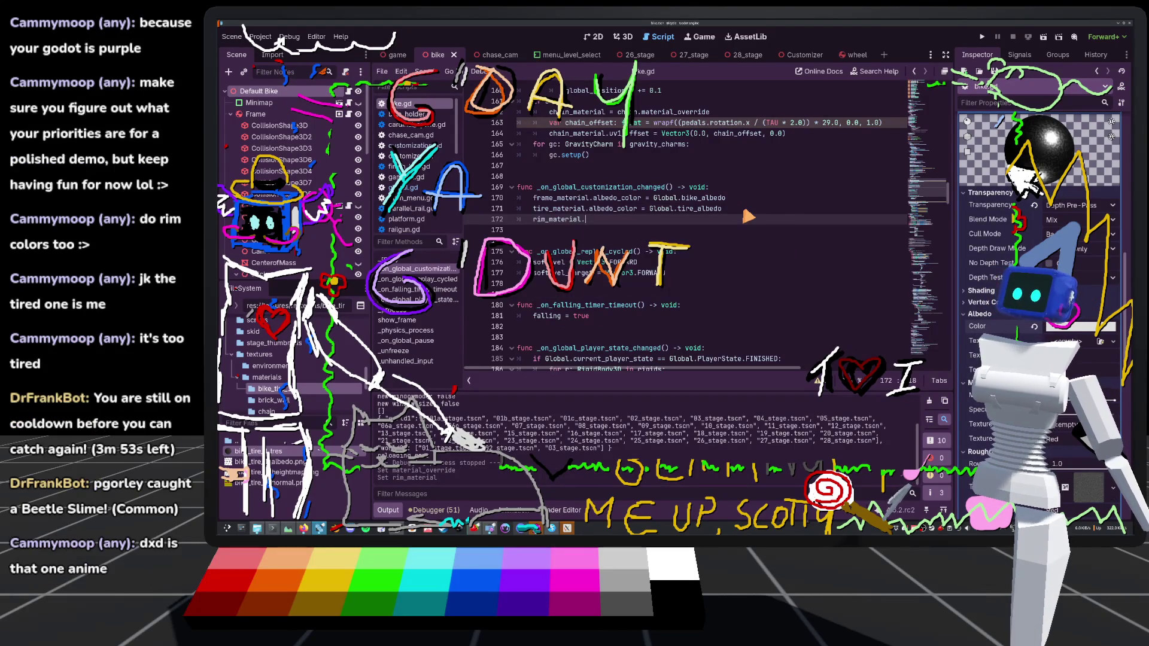
{"action": "type", "text": "alb"}
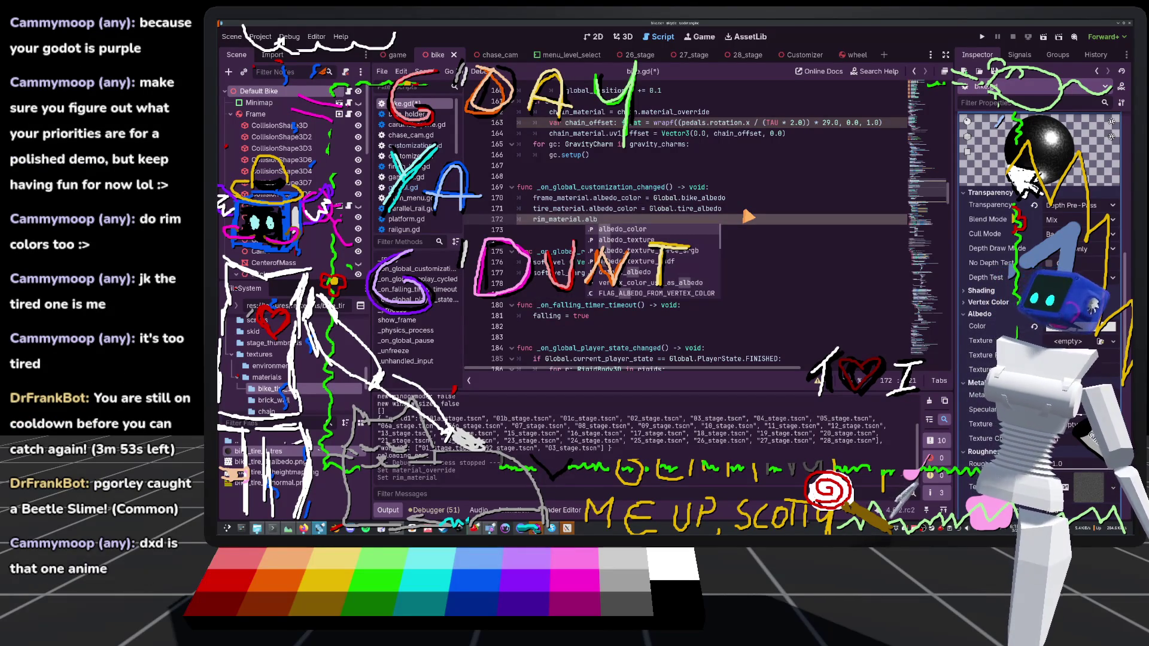
{"action": "key", "text": "Return"}
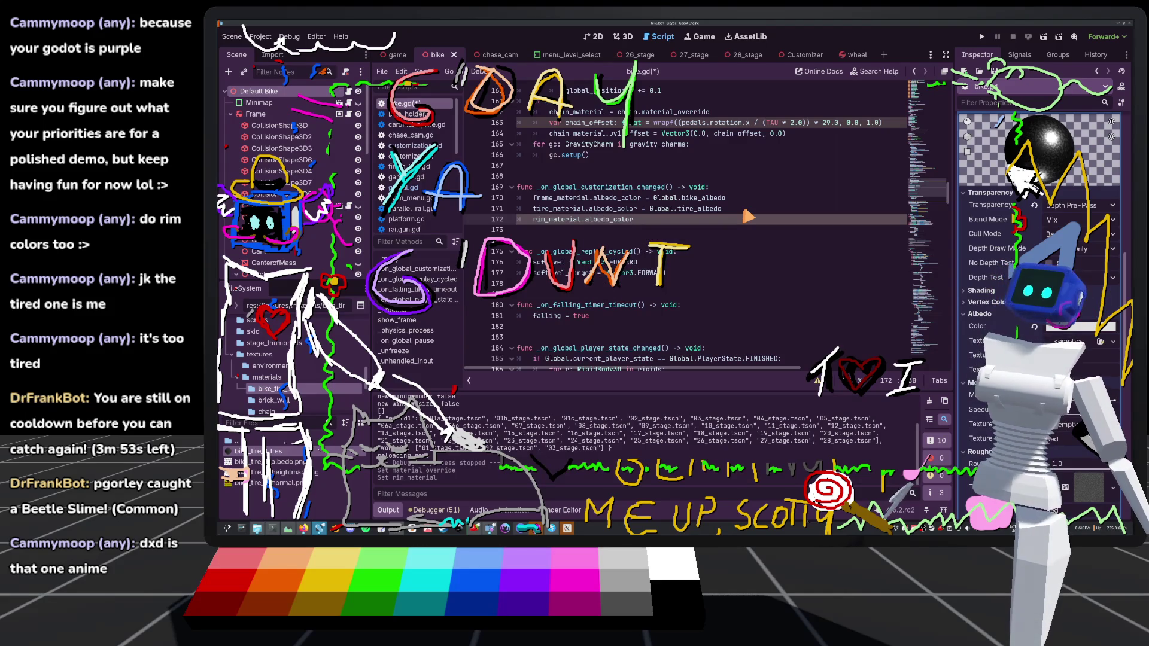
{"action": "type", "text": " = Global"}
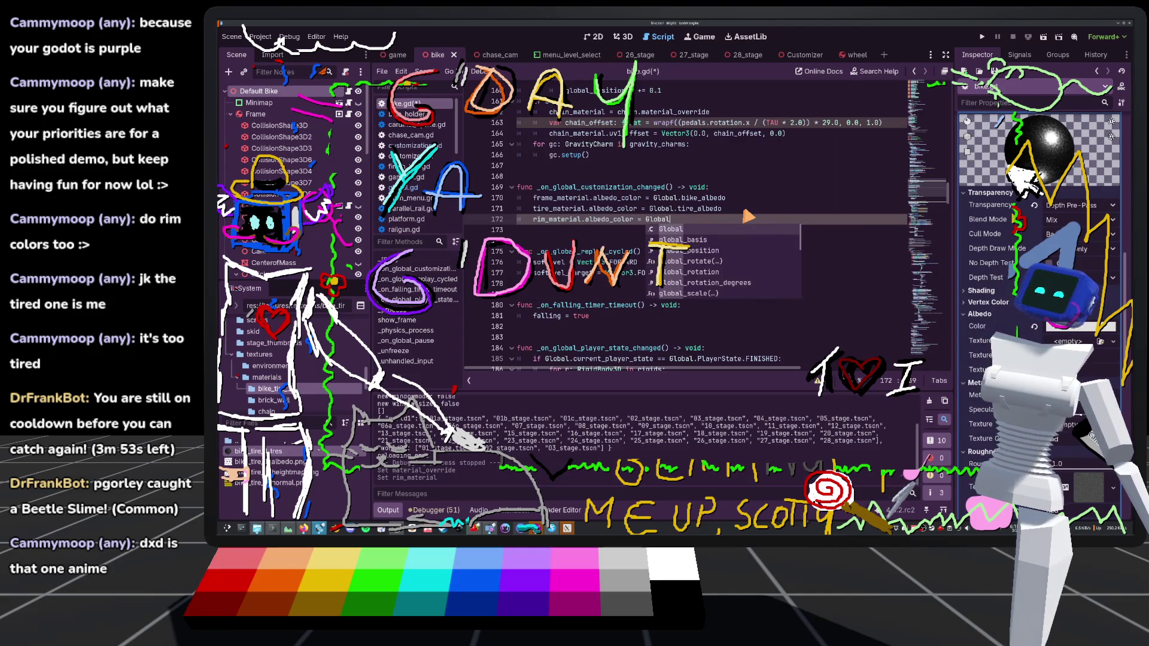
{"action": "type", "text": "."}
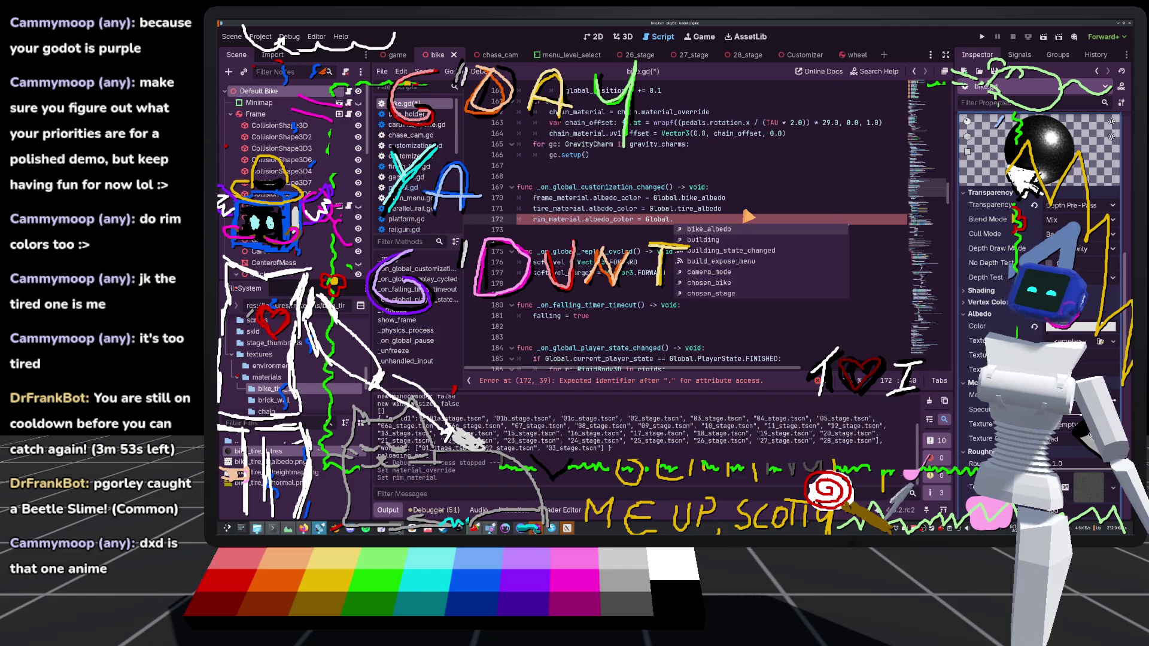
{"action": "type", "text": "rim"}
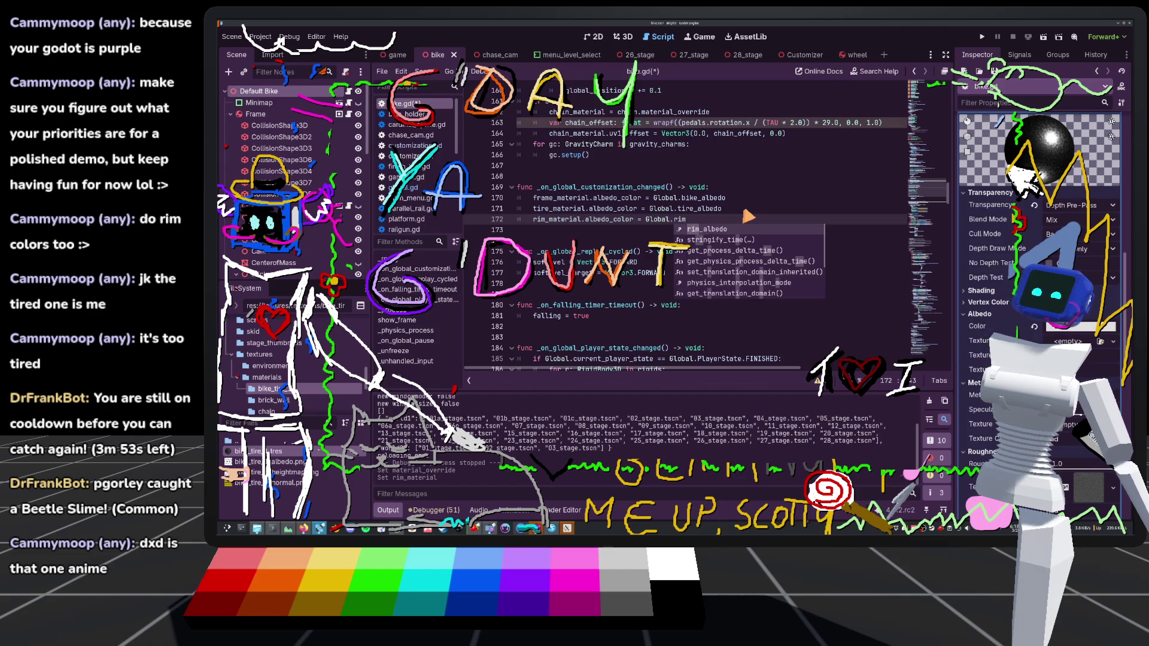
{"action": "key", "text": "Return"}
{"action": "key", "text": "ctrl+s"}
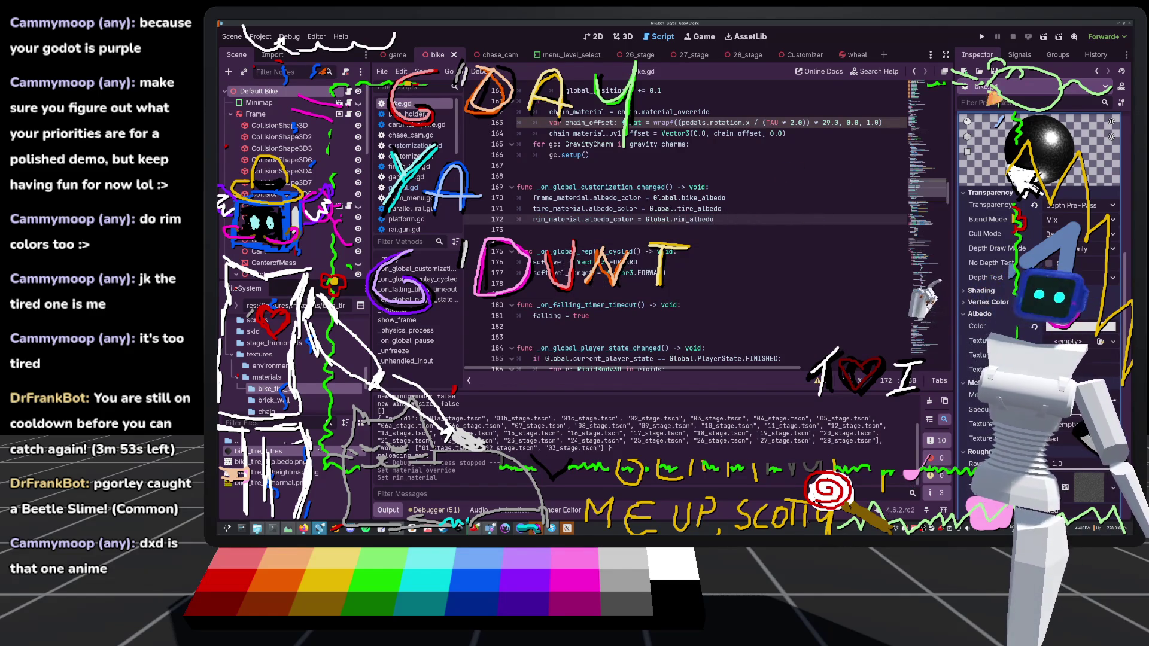
Run the game, start a level to test the changes, then stop it
{"action": "left_click", "coordinate": [983, 37]}
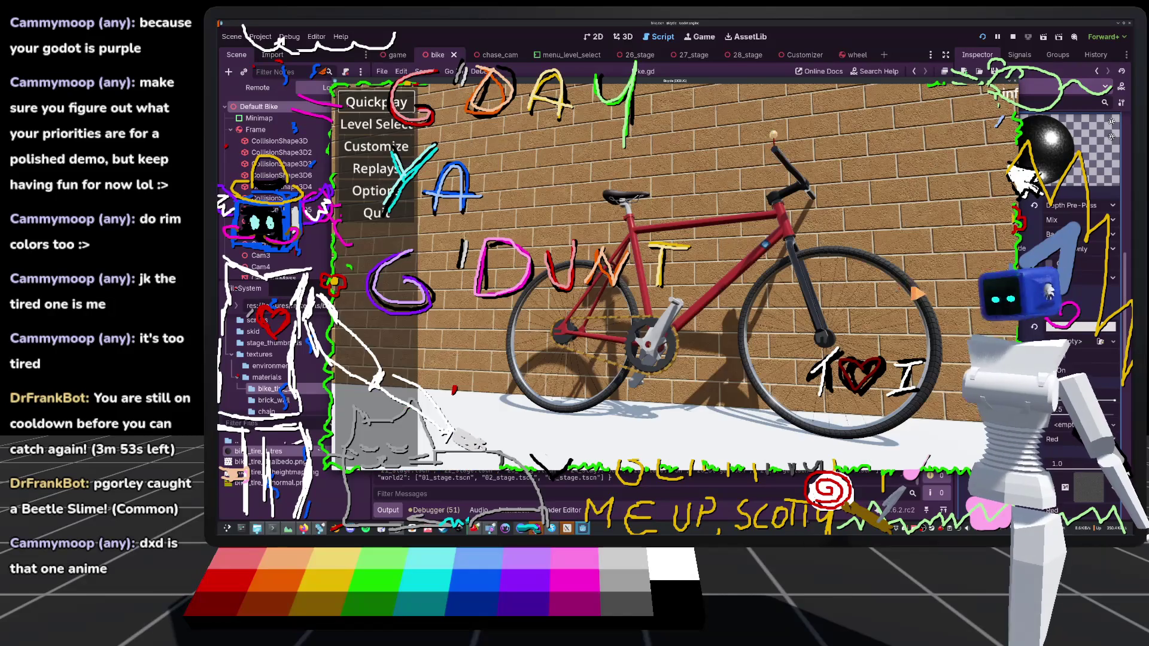
{"action": "key", "text": "Return"}
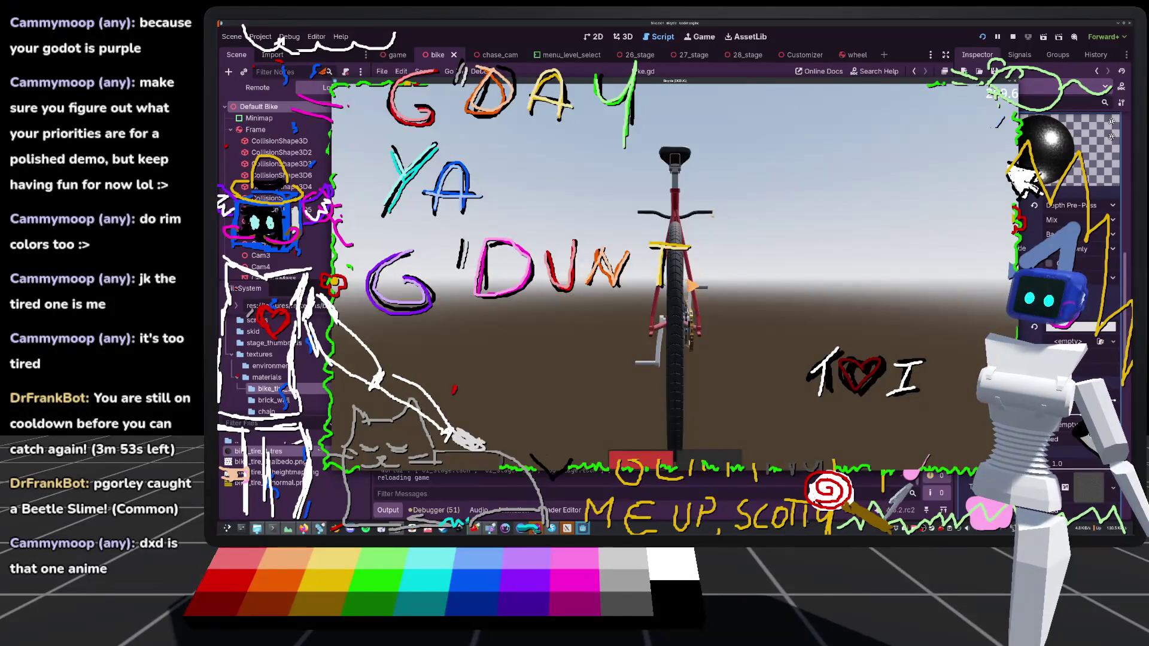
{"action": "key", "text": "F8"}
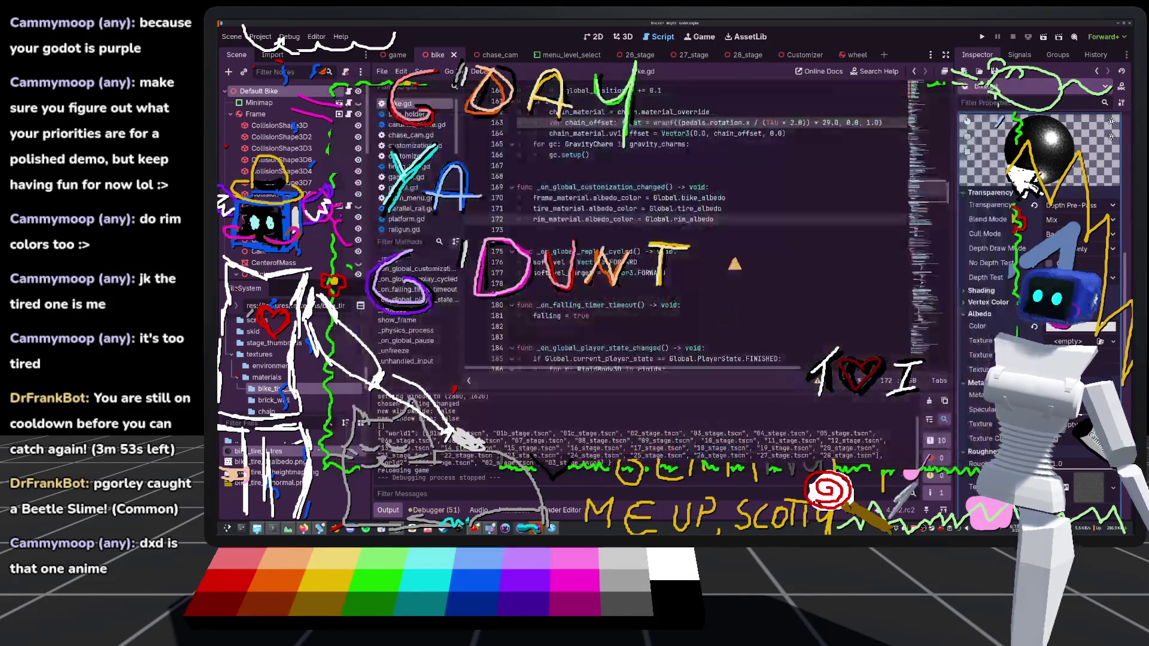
In the game scene, duplicate the ColorPickerTire node
{"action": "left_click", "coordinate": [623, 36]}
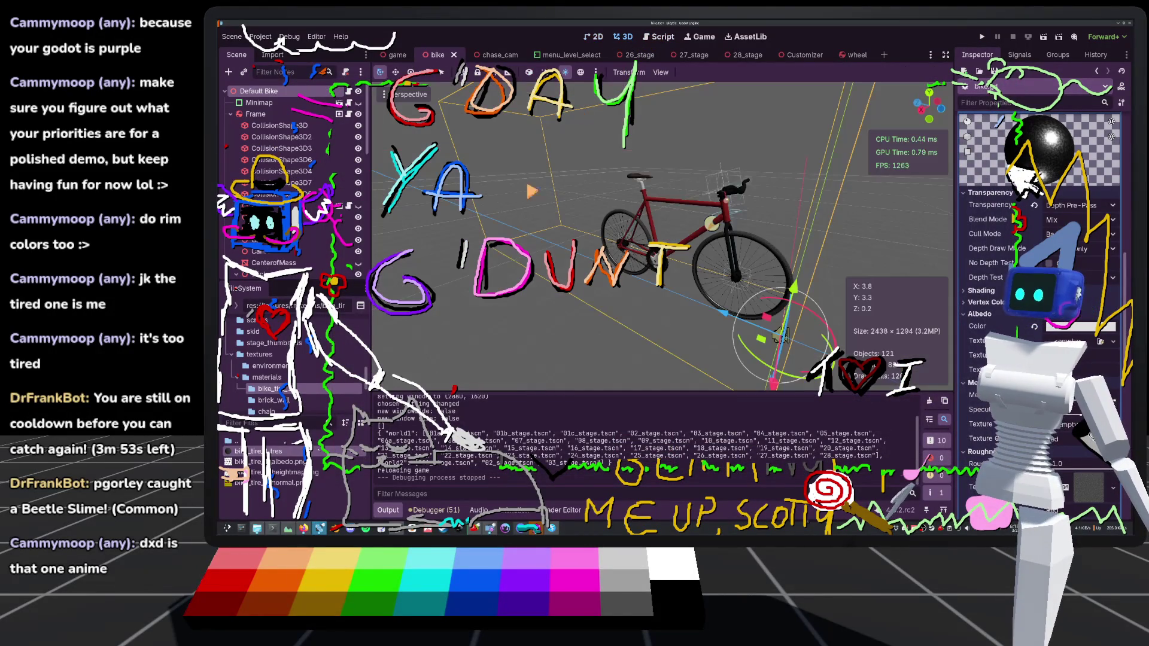
{"action": "left_click", "coordinate": [397, 55]}
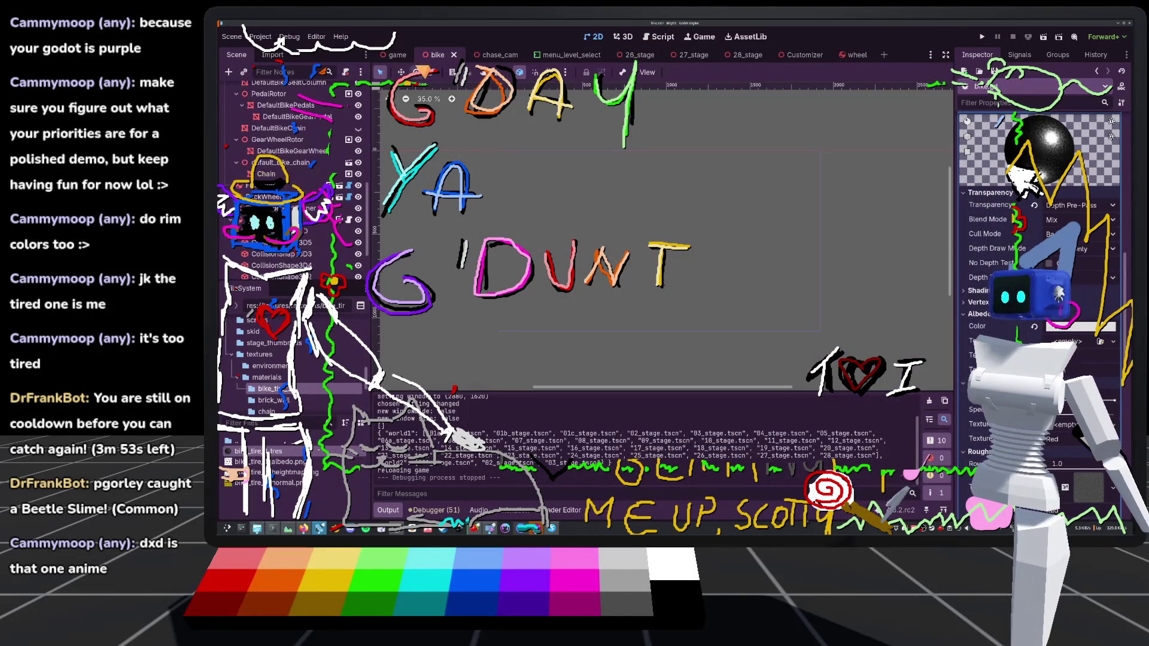
{"action": "left_click", "coordinate": [667, 351]}
{"action": "key", "text": "ctrl+d"}
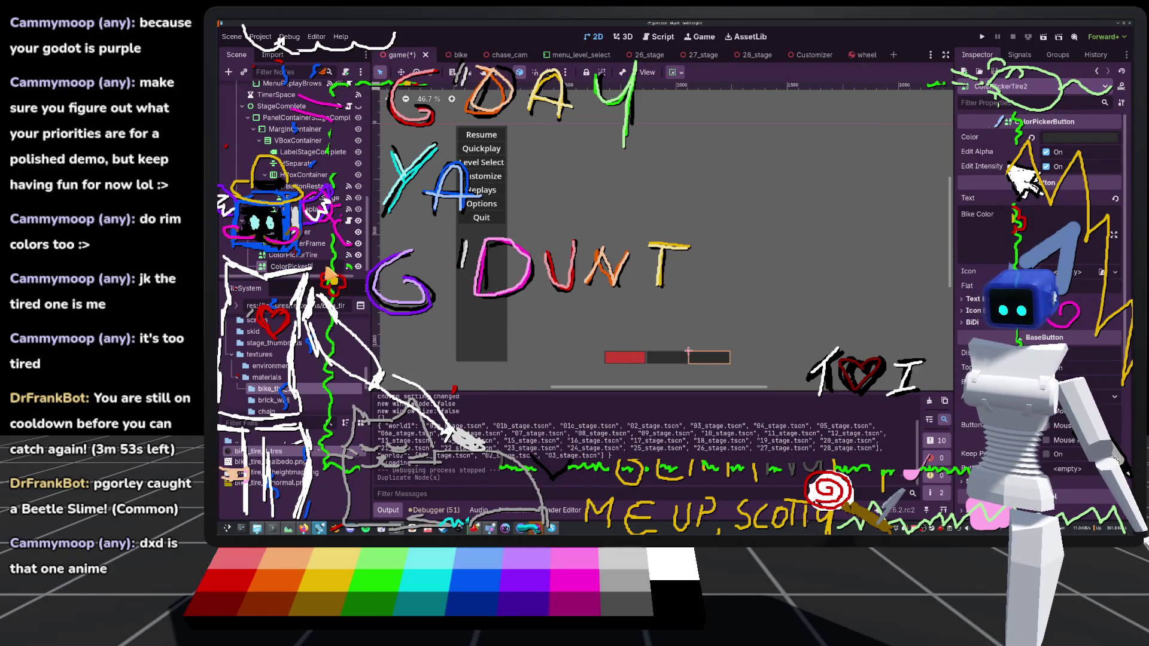
Rename the duplicate to ColorPickerRim and set its default Color to white
{"action": "key", "text": "Return"}
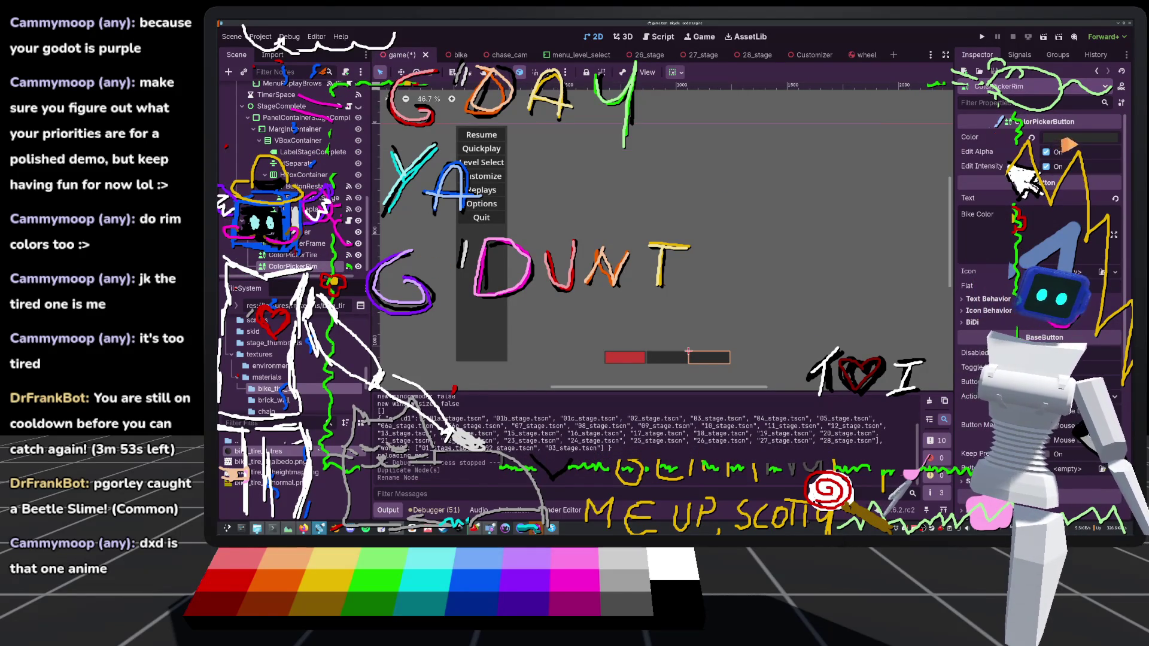
{"action": "left_click", "coordinate": [1080, 137]}
{"action": "left_click", "coordinate": [1114, 159]}
{"action": "key", "text": "Escape"}
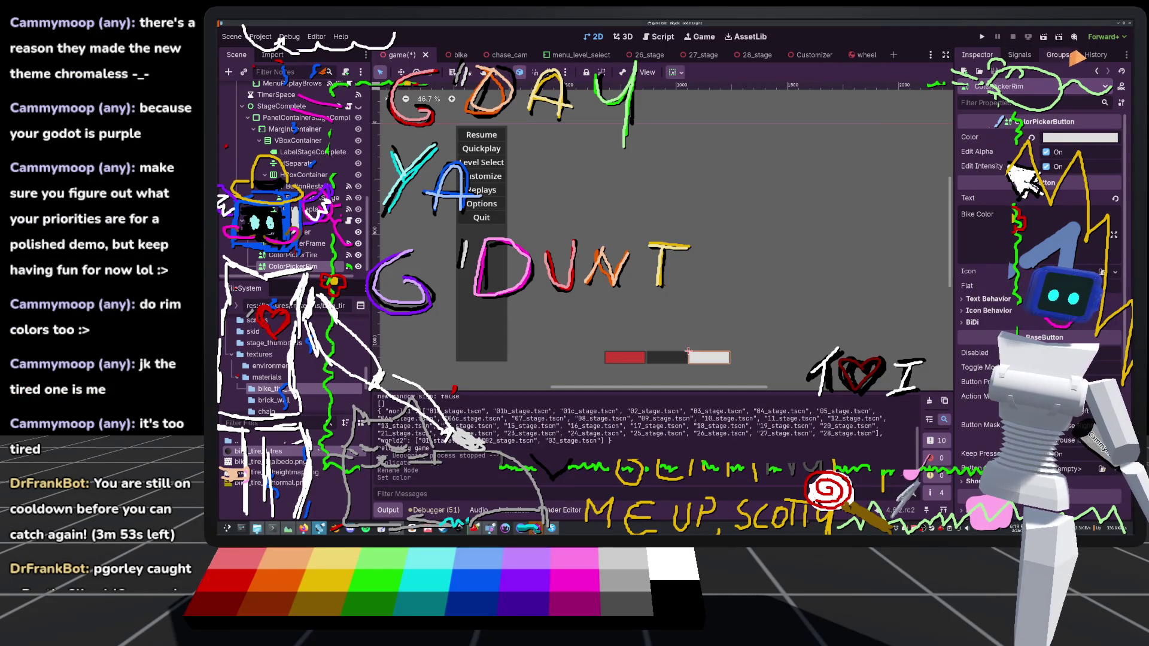
Remove the inherited color_changed connection and reconnect the signal to the Customization node
{"action": "left_click", "coordinate": [1019, 55]}
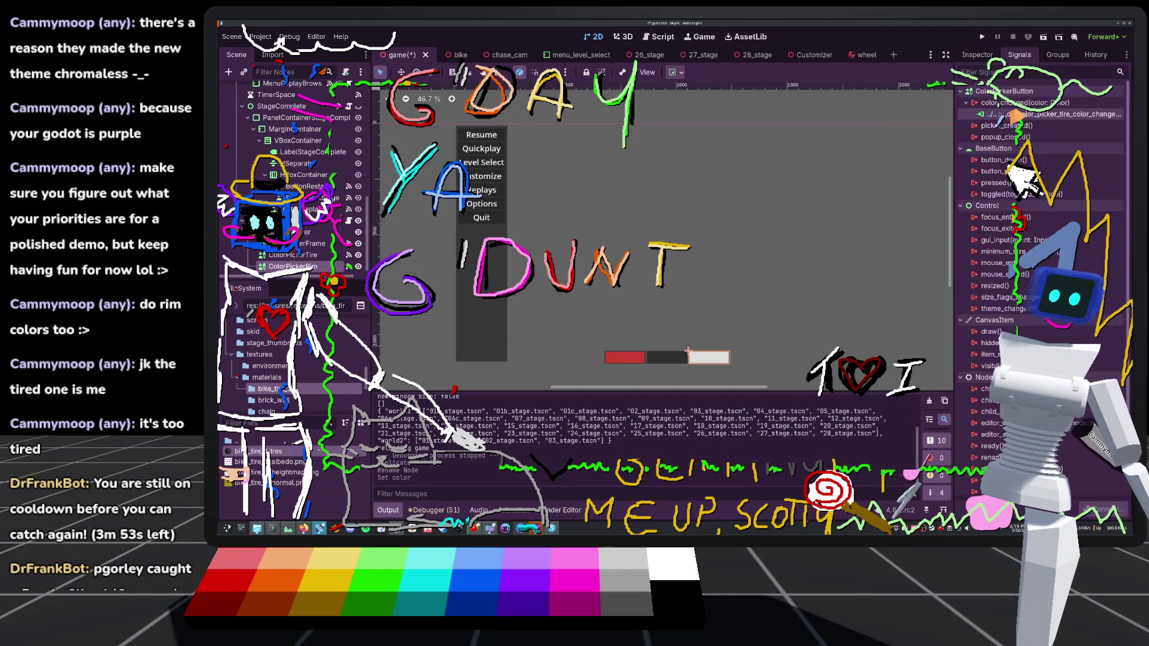
{"action": "right_click", "coordinate": [996, 117]}
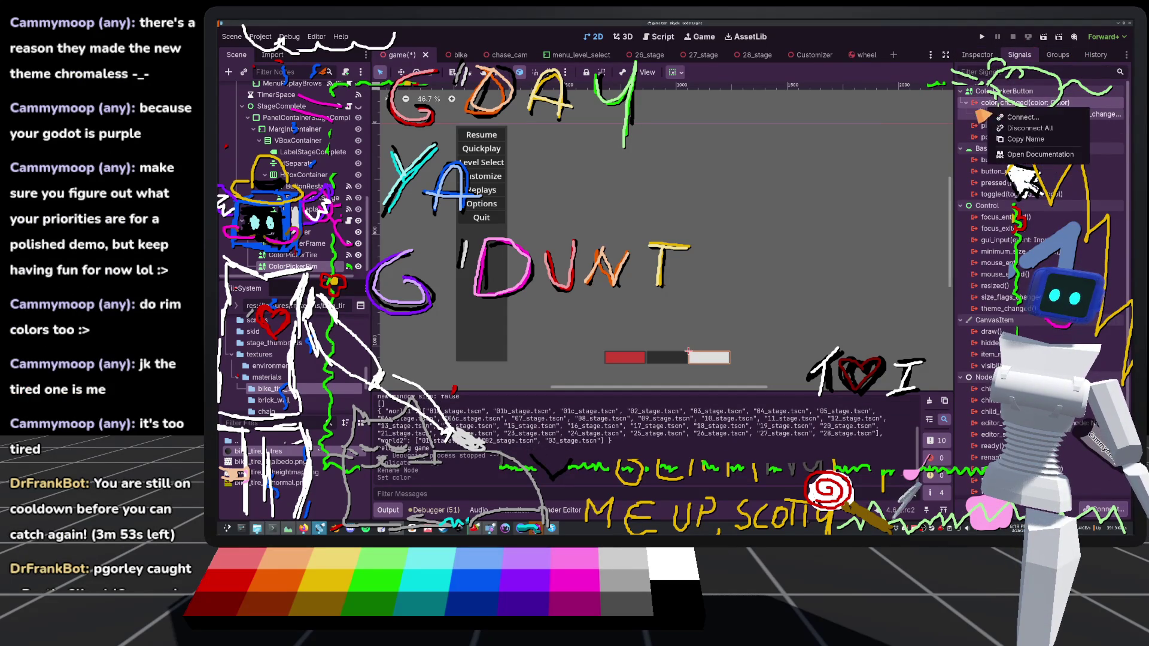
{"action": "left_click", "coordinate": [1024, 151]}
{"action": "double_click", "coordinate": [1017, 102]}
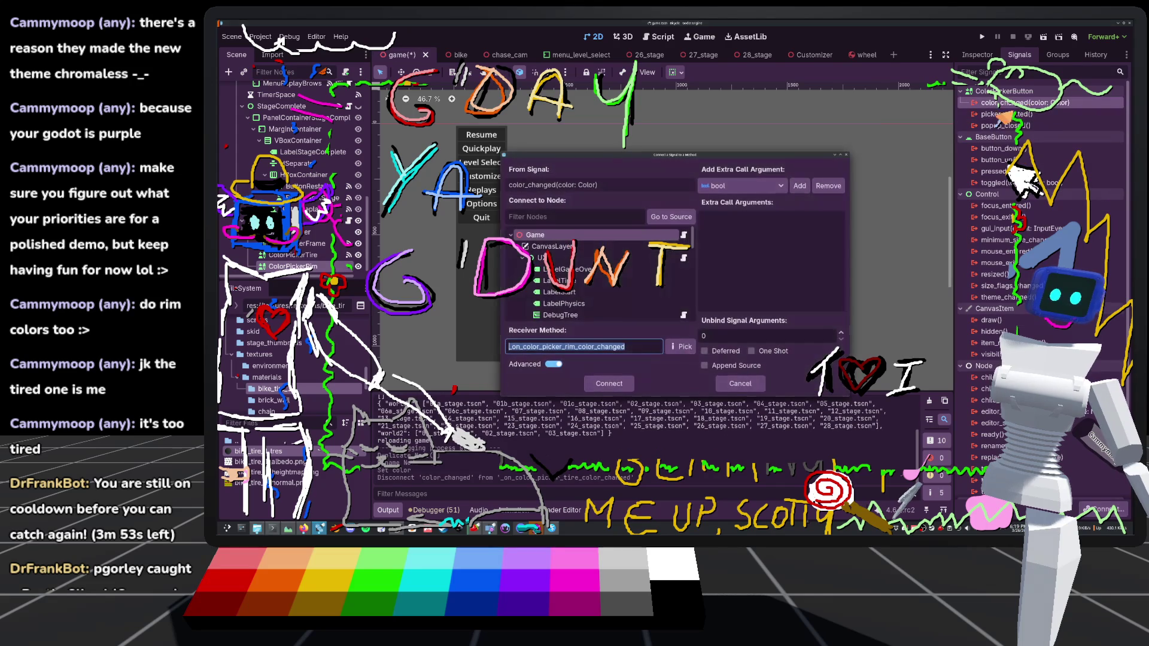
{"action": "scroll", "coordinate": [589, 307], "scroll_direction": "down", "scroll_amount": 5}
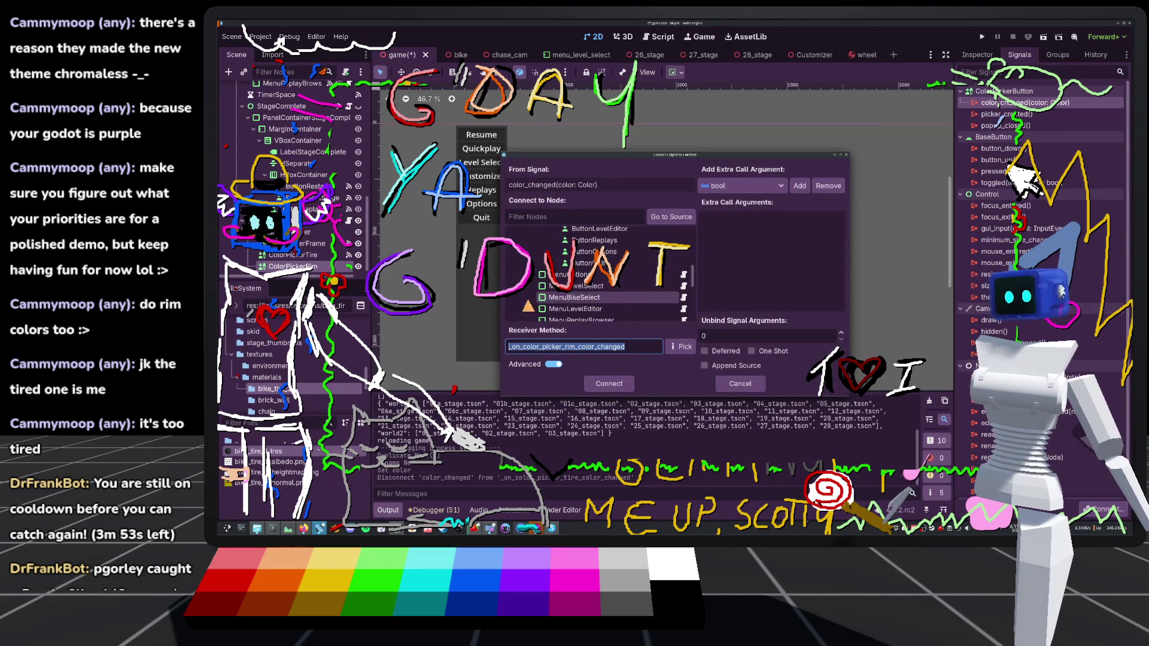
{"action": "scroll", "coordinate": [583, 312], "scroll_direction": "down", "scroll_amount": 4}
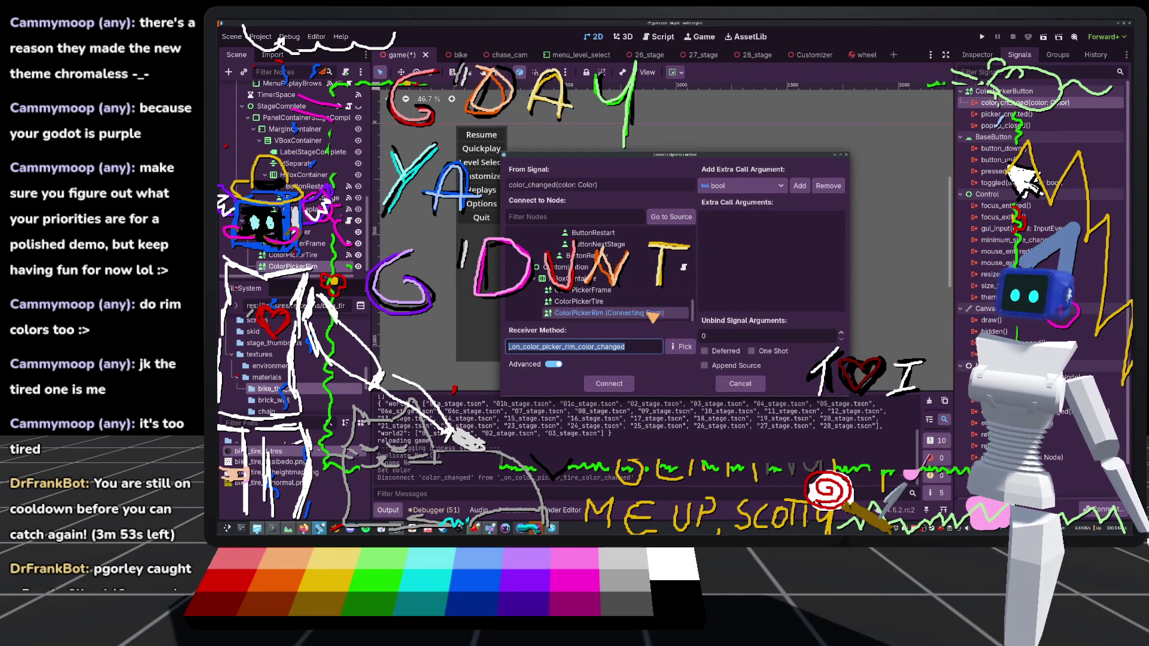
{"action": "left_click", "coordinate": [598, 267]}
Create the _on_color_picker_rim_color_changed handler, save, and replace its 'pass' with 'Global.rim_albedo = color'
{"action": "left_click", "coordinate": [608, 384]}
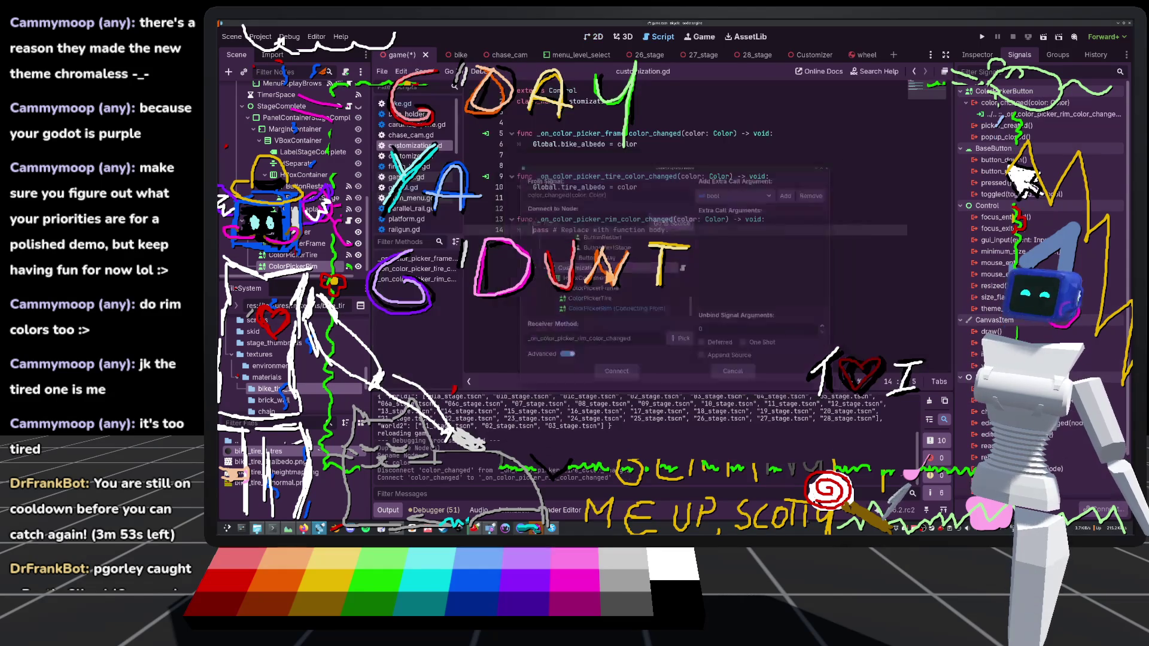
{"action": "left_click", "coordinate": [635, 210]}
{"action": "key", "text": "ctrl+s"}
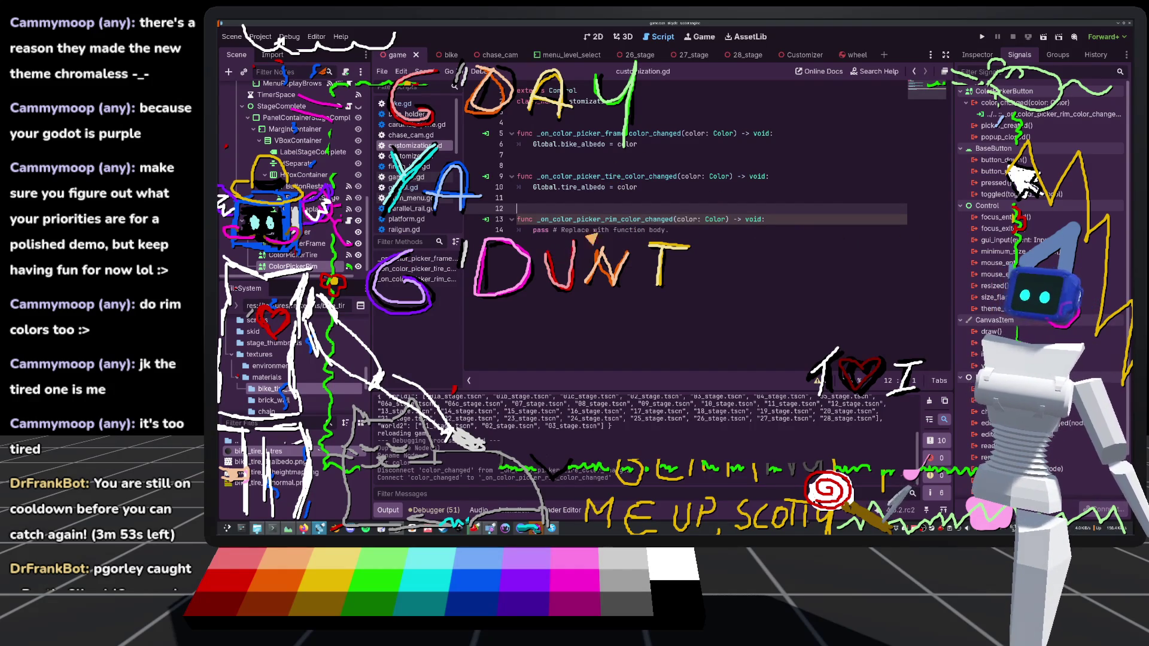
{"action": "left_click_drag", "start_coordinate": [682, 230], "coordinate": [530, 235]}
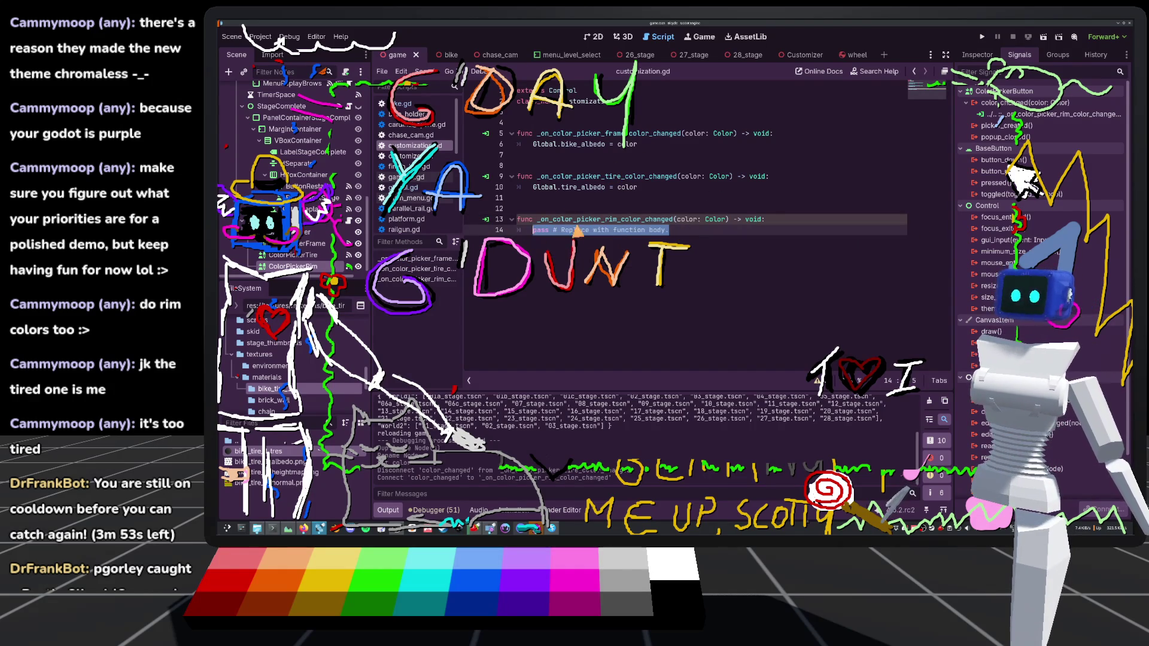
{"action": "type", "text": "Global.rim_albedo = color"}
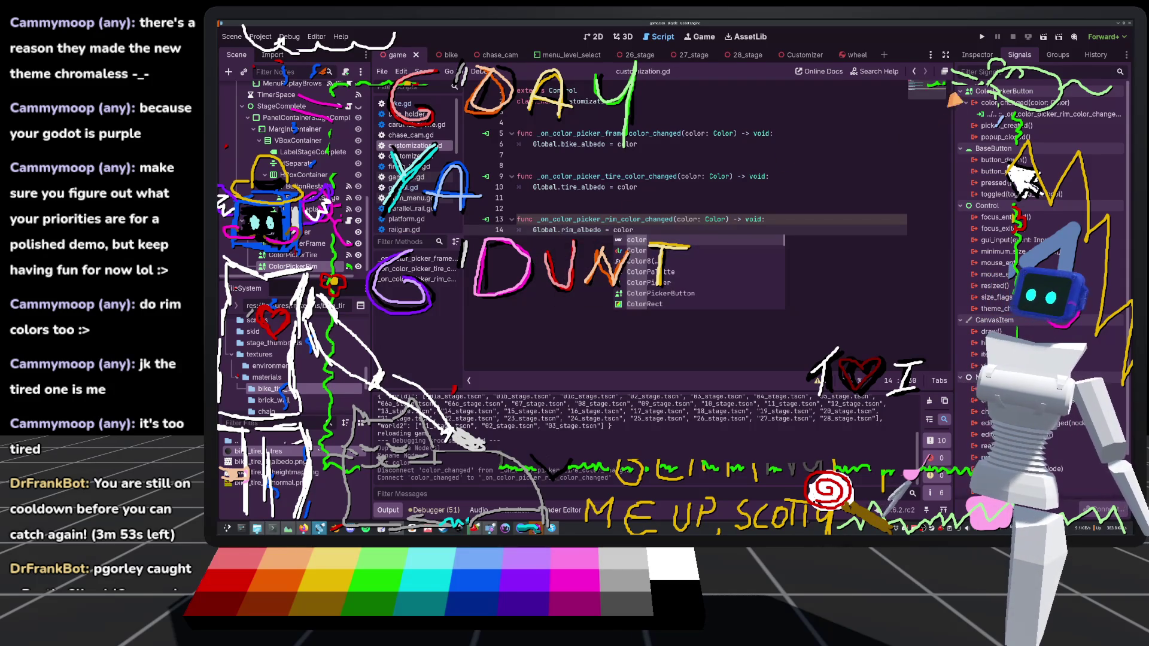
Run and restart the game, then open its Customize screen
{"action": "left_click", "coordinate": [982, 37]}
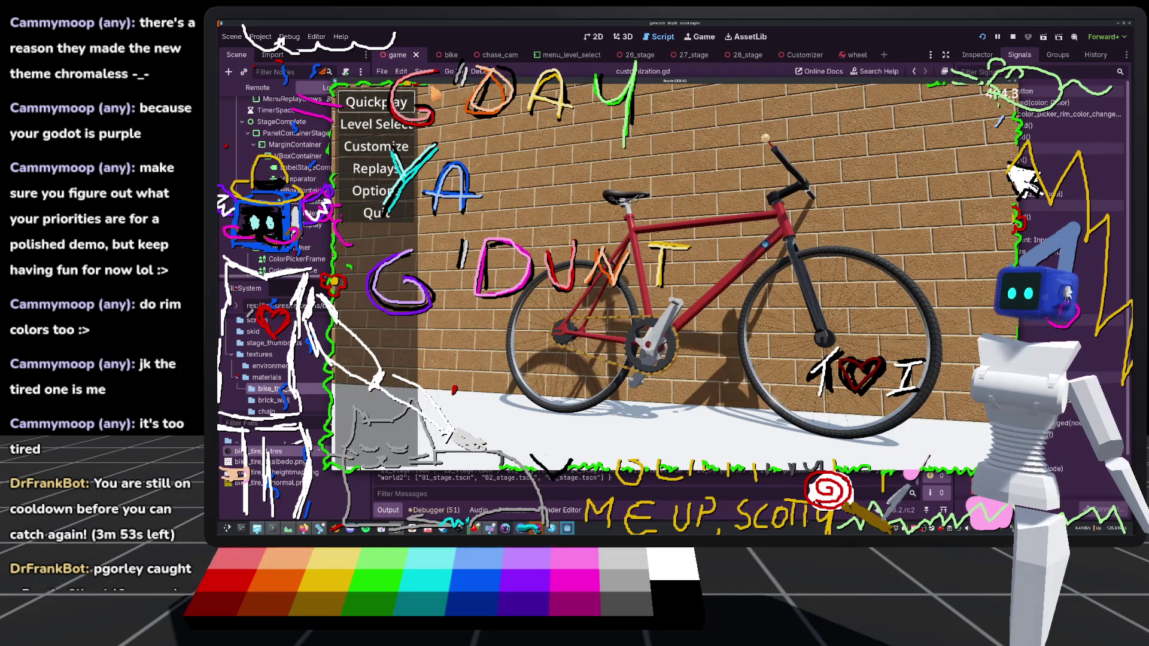
{"action": "left_click", "coordinate": [982, 36]}
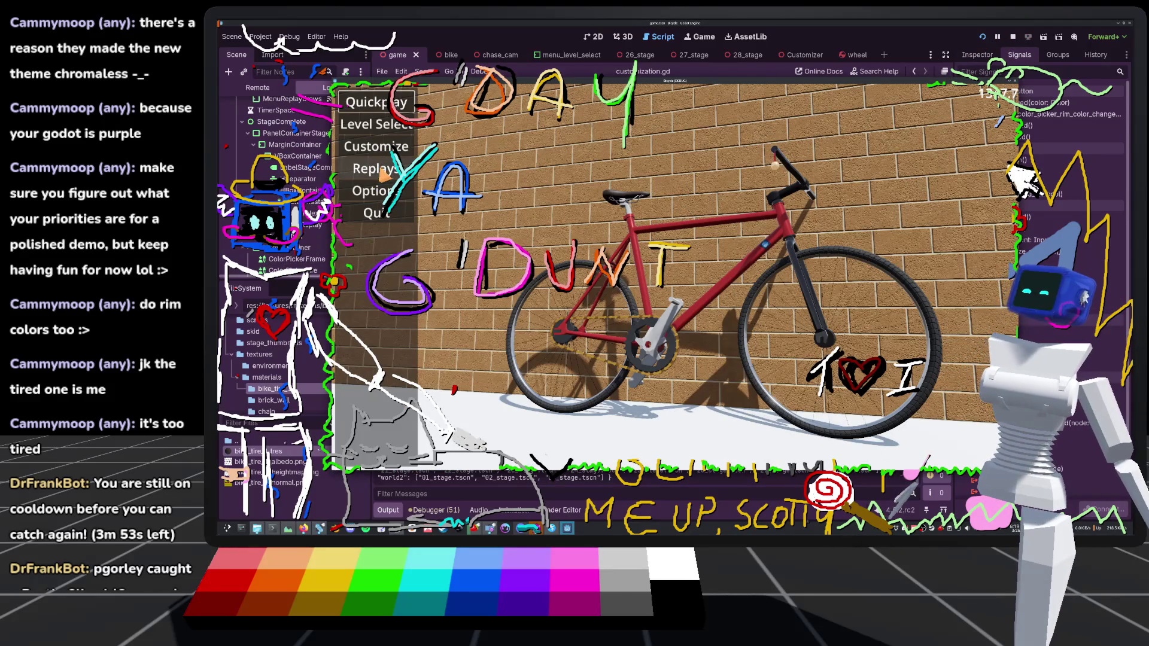
{"action": "left_click", "coordinate": [380, 154]}
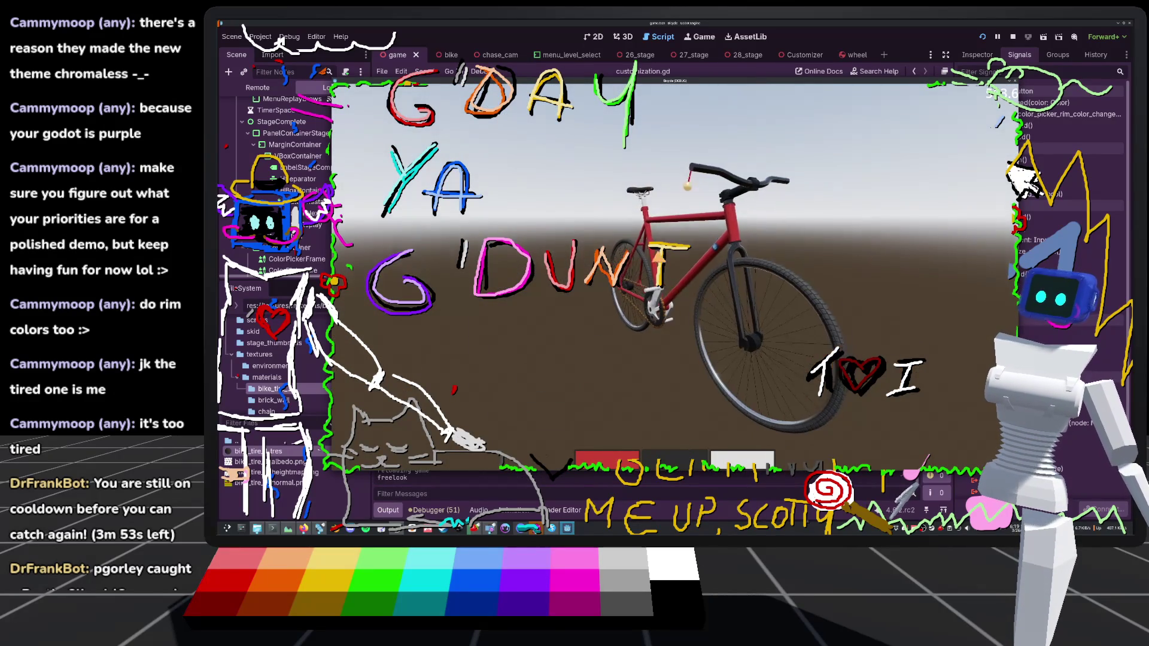
Set the bike's rim colour to a strong magenta in the rim colour picker
{"action": "left_click", "coordinate": [742, 460]}
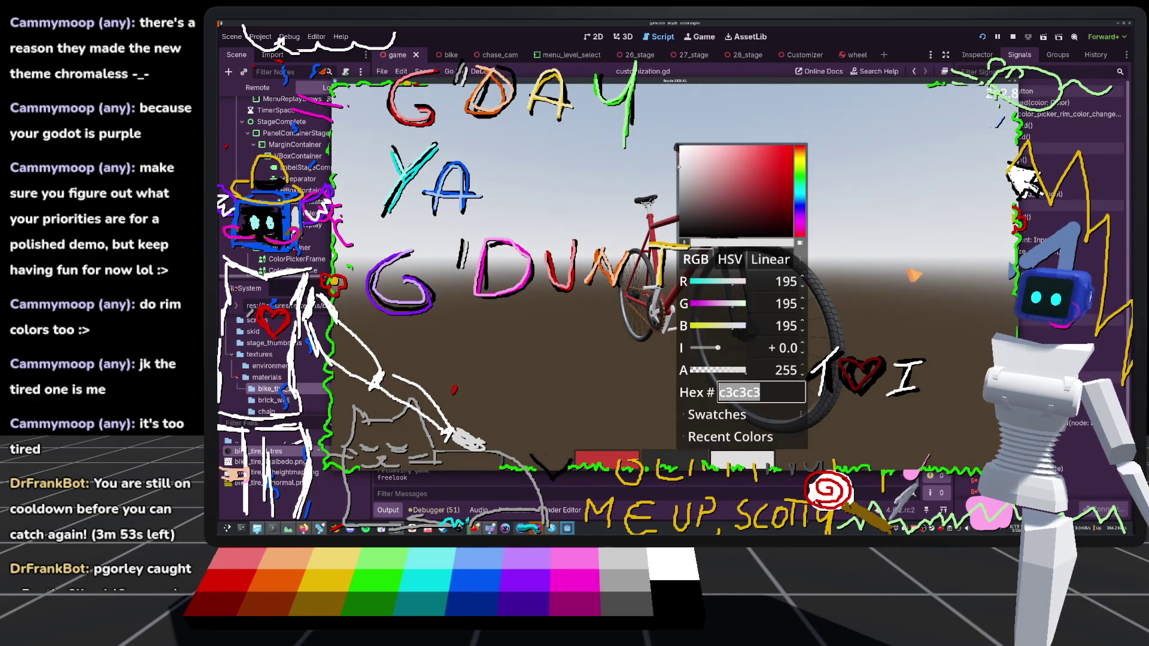
{"action": "left_click_drag", "start_coordinate": [803, 181], "coordinate": [802, 209]}
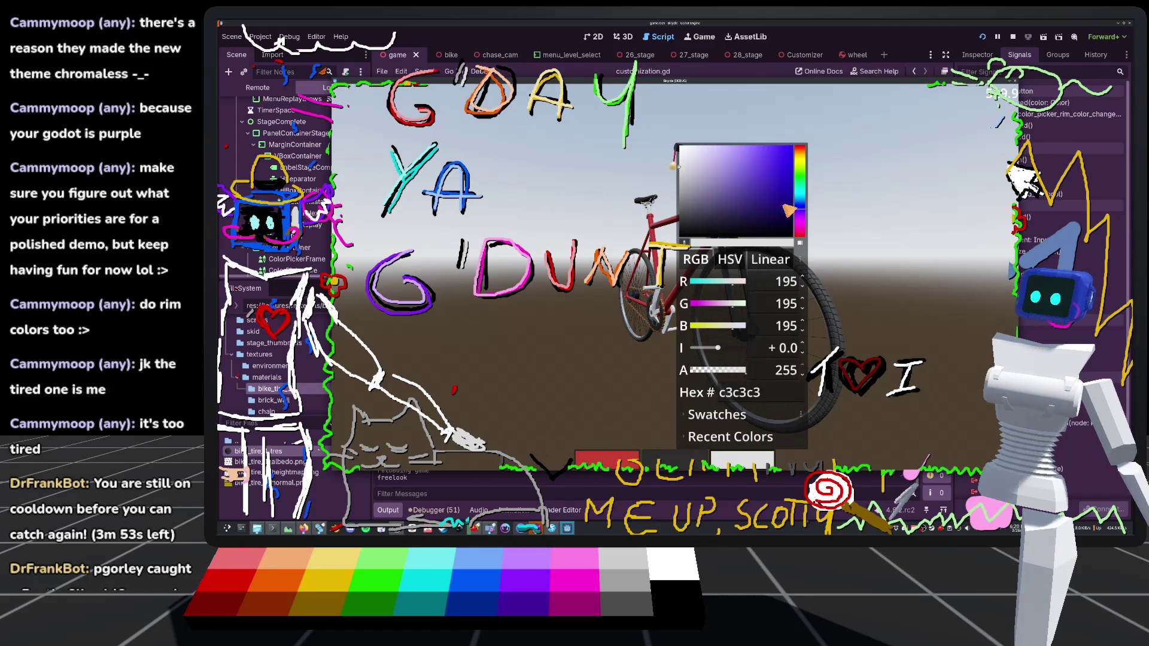
{"action": "mouse_move", "coordinate": [715, 199]}
{"action": "left_mouse_down"}
{"action": "mouse_move", "coordinate": [738, 158]}
{"action": "mouse_move", "coordinate": [711, 160]}
{"action": "left_mouse_up"}
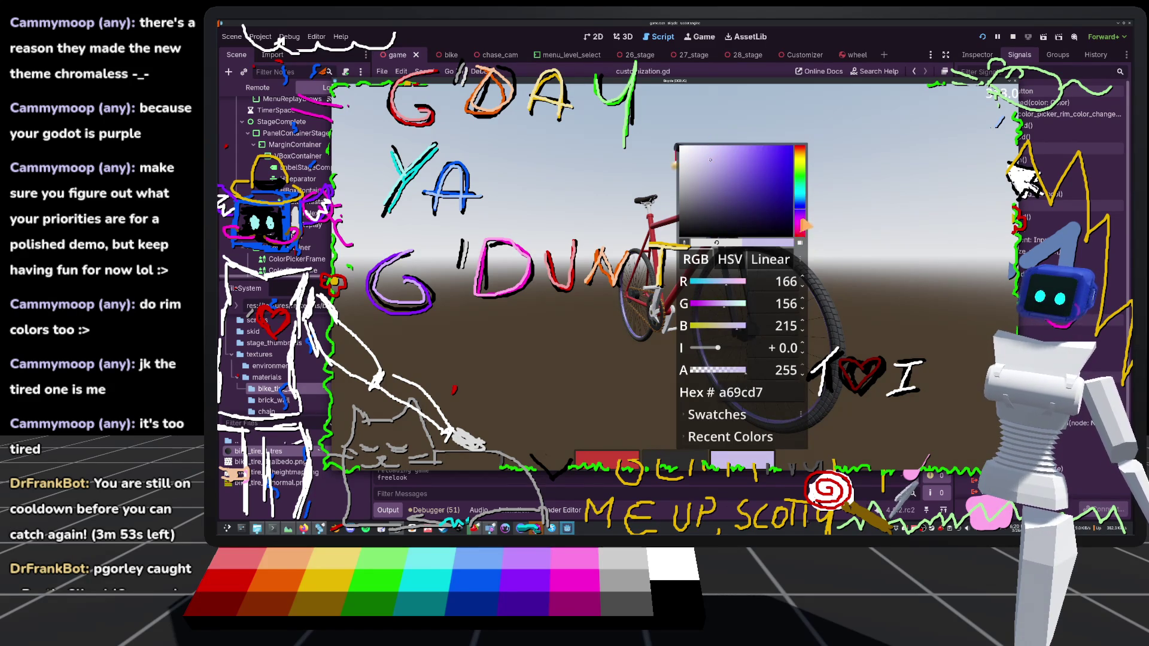
{"action": "left_click_drag", "start_coordinate": [803, 225], "coordinate": [803, 232]}
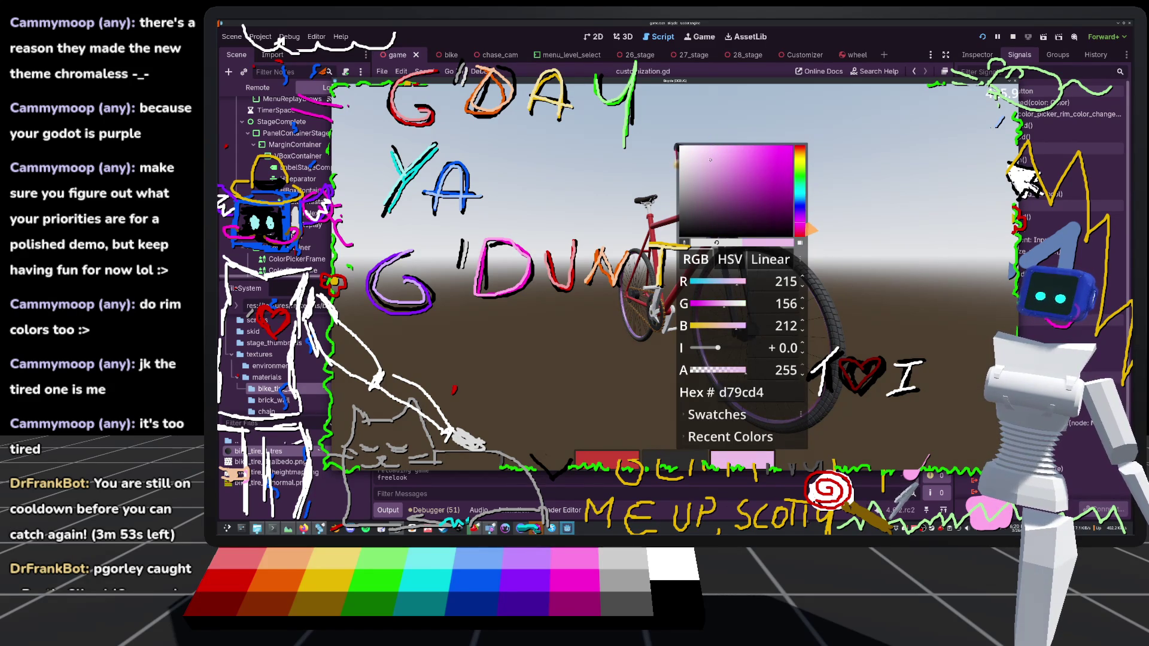
{"action": "left_click_drag", "start_coordinate": [754, 171], "coordinate": [761, 158]}
{"action": "left_click", "coordinate": [843, 196]}
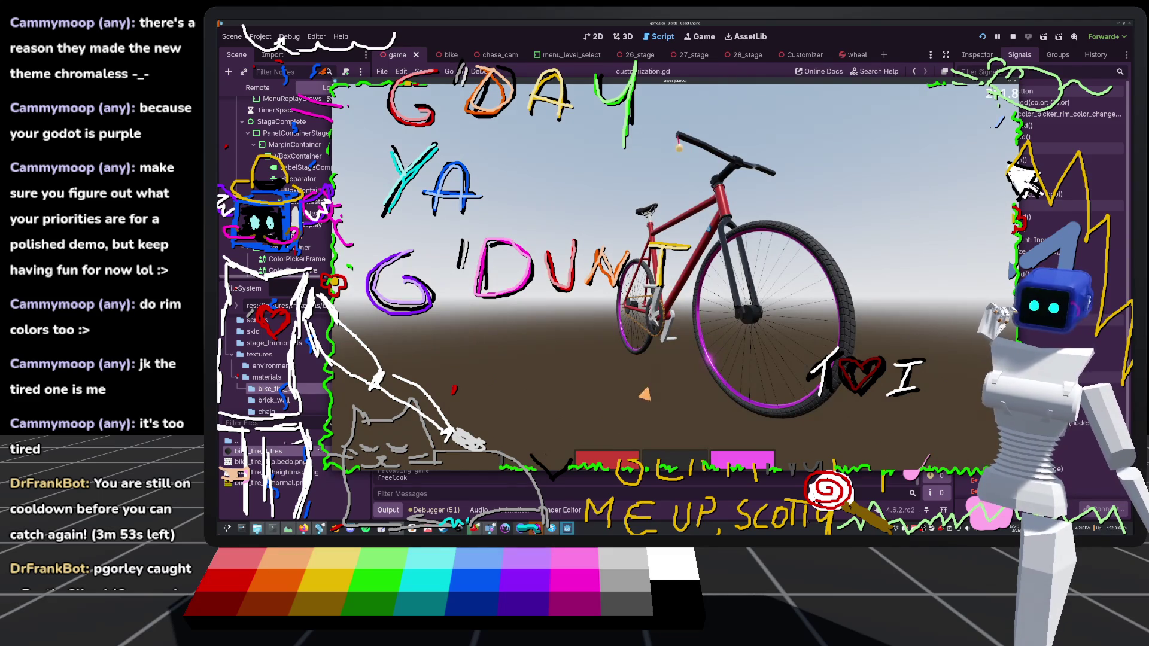
Make the tires bright green and rotate the bike to a front three-quarter view
{"action": "left_click", "coordinate": [678, 458]}
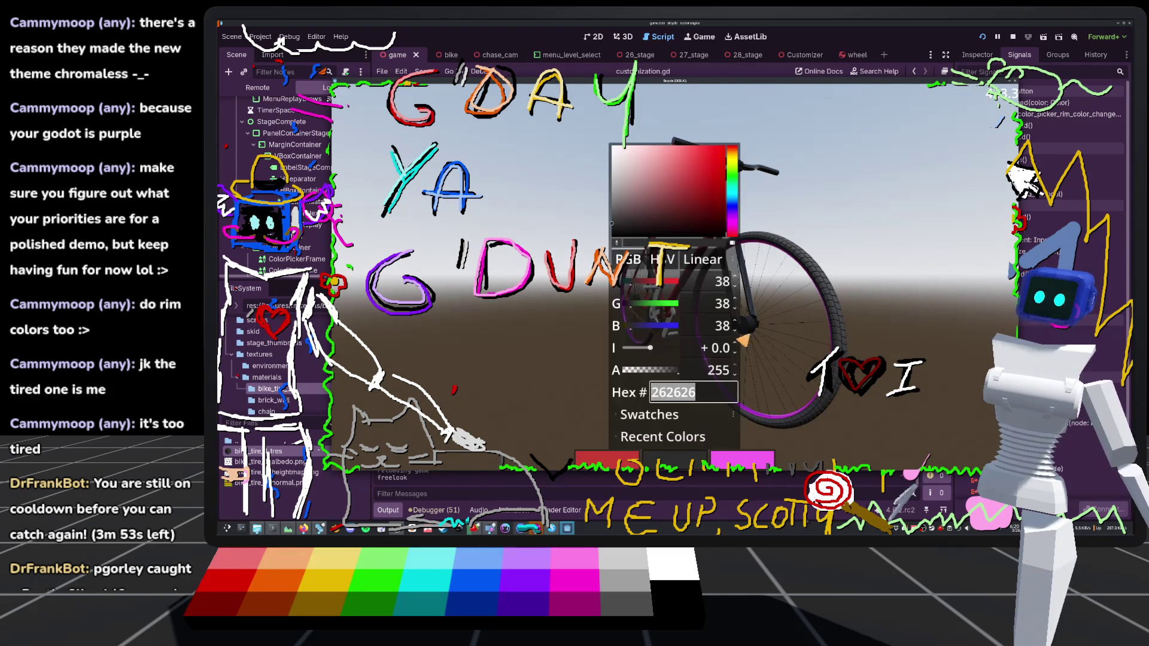
{"action": "left_click", "coordinate": [736, 180]}
{"action": "mouse_move", "coordinate": [698, 182]}
{"action": "left_mouse_down"}
{"action": "mouse_move", "coordinate": [690, 151]}
{"action": "mouse_move", "coordinate": [732, 190]}
{"action": "left_mouse_up"}
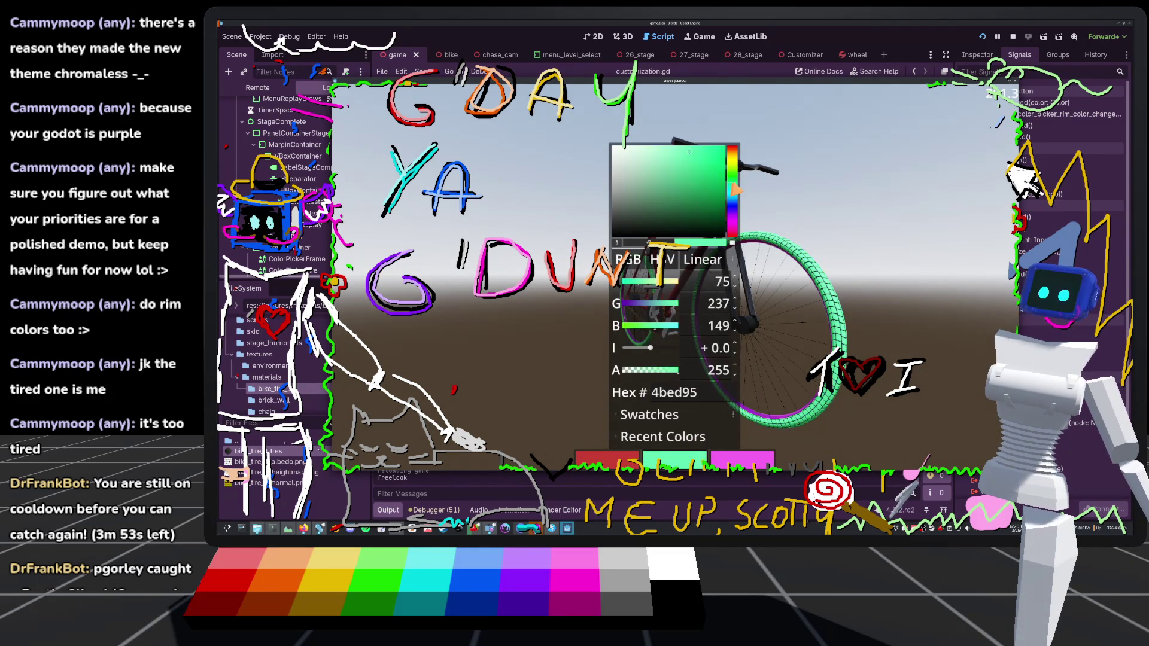
{"action": "left_click", "coordinate": [817, 172]}
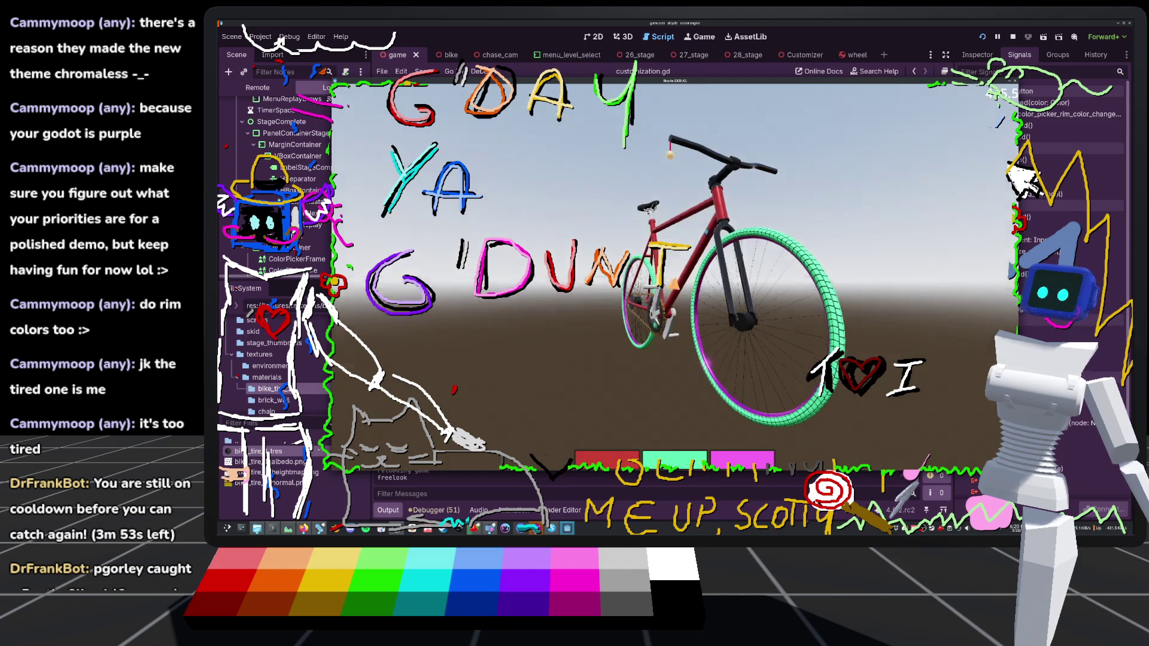
{"action": "mouse_move", "coordinate": [817, 173]}
{"action": "left_mouse_down"}
{"action": "mouse_move", "coordinate": [678, 289]}
{"action": "mouse_move", "coordinate": [383, 281]}
{"action": "mouse_move", "coordinate": [431, 279]}
{"action": "mouse_move", "coordinate": [464, 295]}
{"action": "left_mouse_up"}
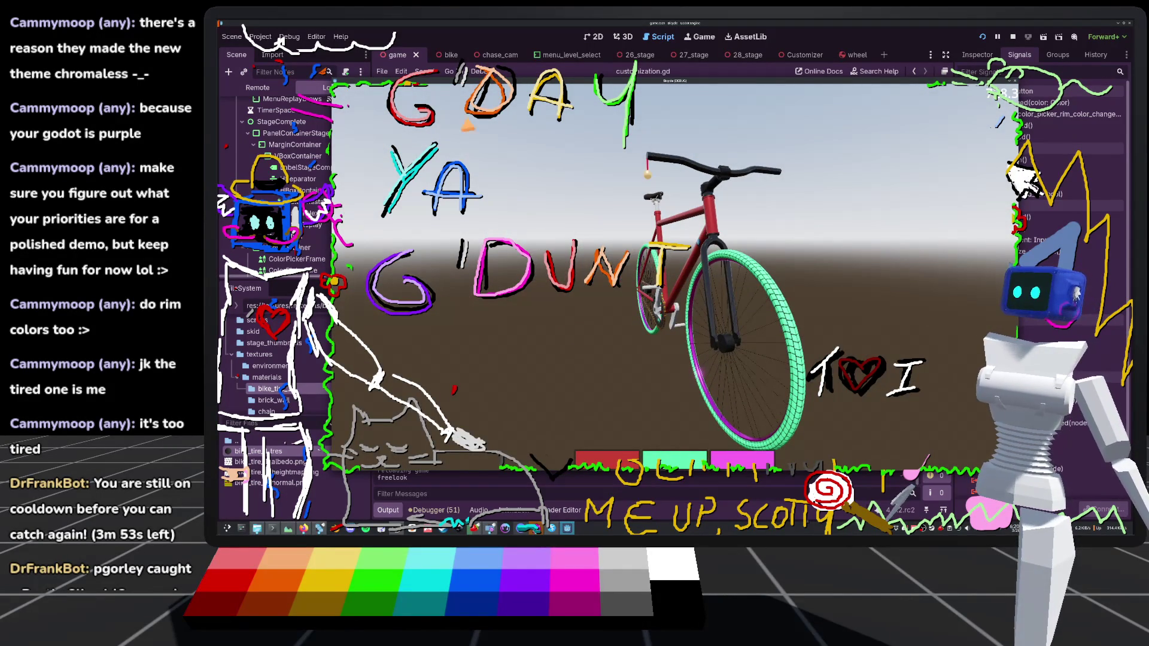
Shift the frame colour's hue from red toward a saturated gold
{"action": "left_click", "coordinate": [601, 461]}
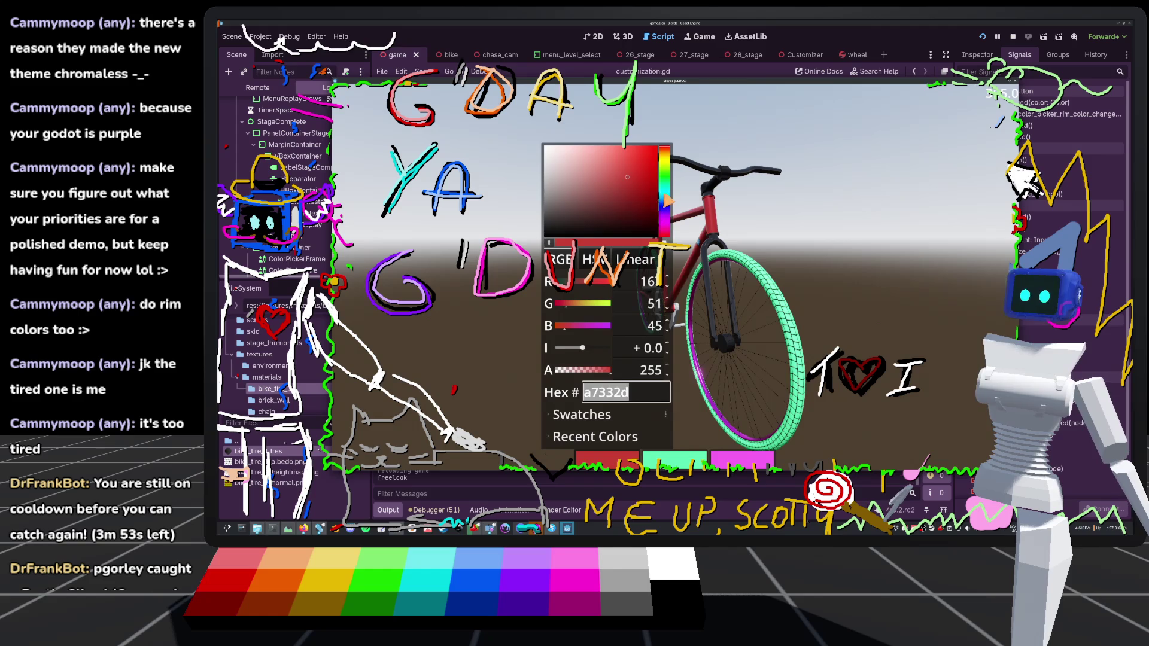
{"action": "mouse_move", "coordinate": [667, 200]}
{"action": "left_mouse_down"}
{"action": "mouse_move", "coordinate": [691, 149]}
{"action": "mouse_move", "coordinate": [696, 162]}
{"action": "left_mouse_up"}
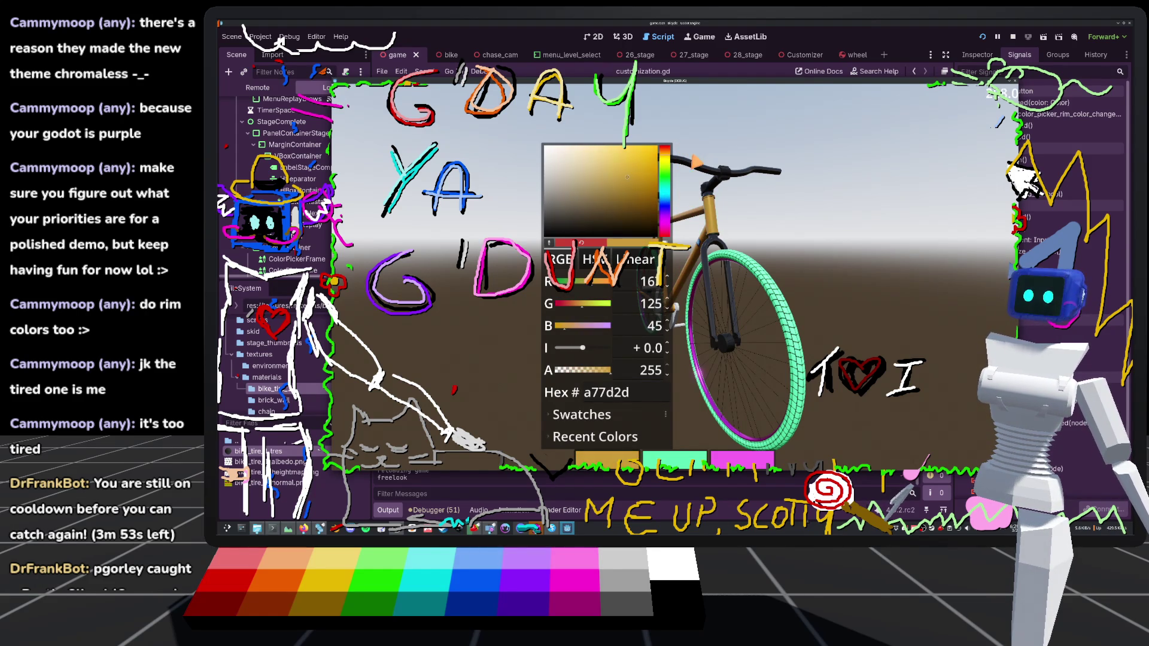
{"action": "left_click", "coordinate": [641, 163]}
Close the frame colour picker on bright gold and stop the running game
{"action": "left_click", "coordinate": [682, 285]}
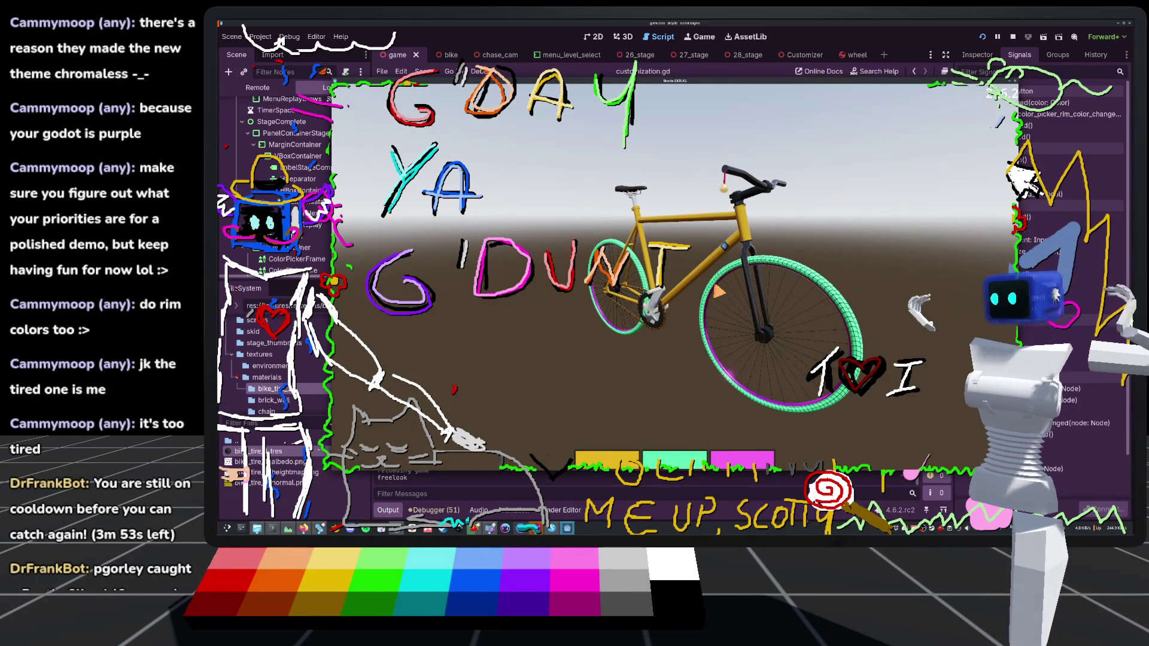
{"action": "left_click", "coordinate": [1013, 38]}
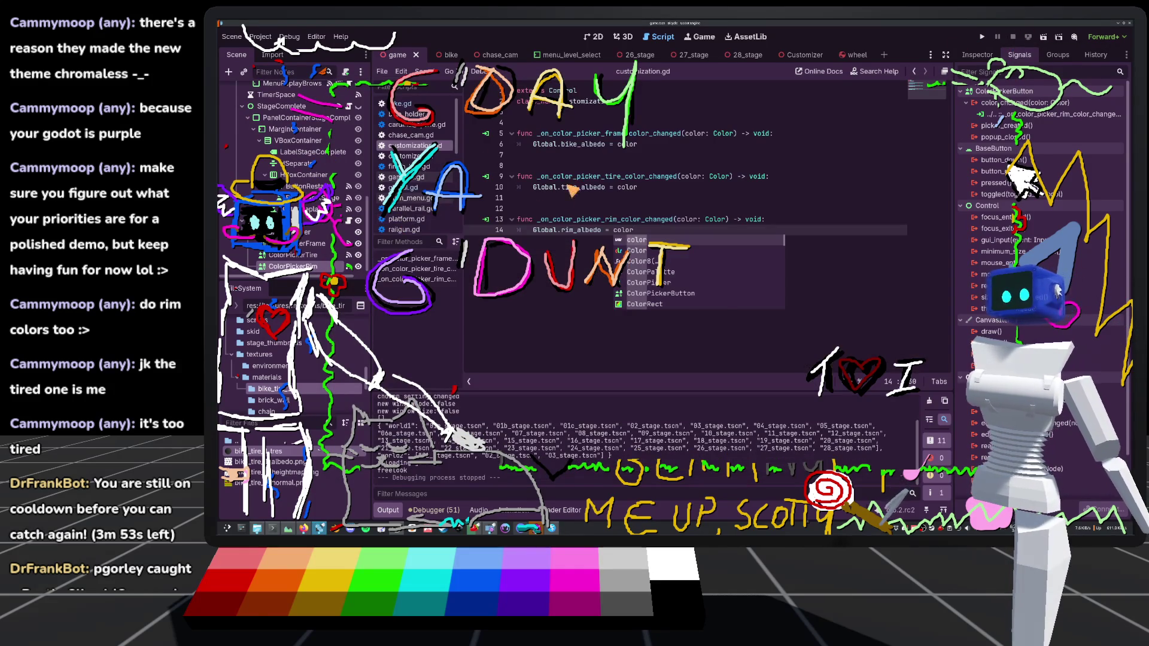
Open the UX node's script ux.gd and locate the Global.customizing branch
{"action": "left_click", "coordinate": [551, 200]}
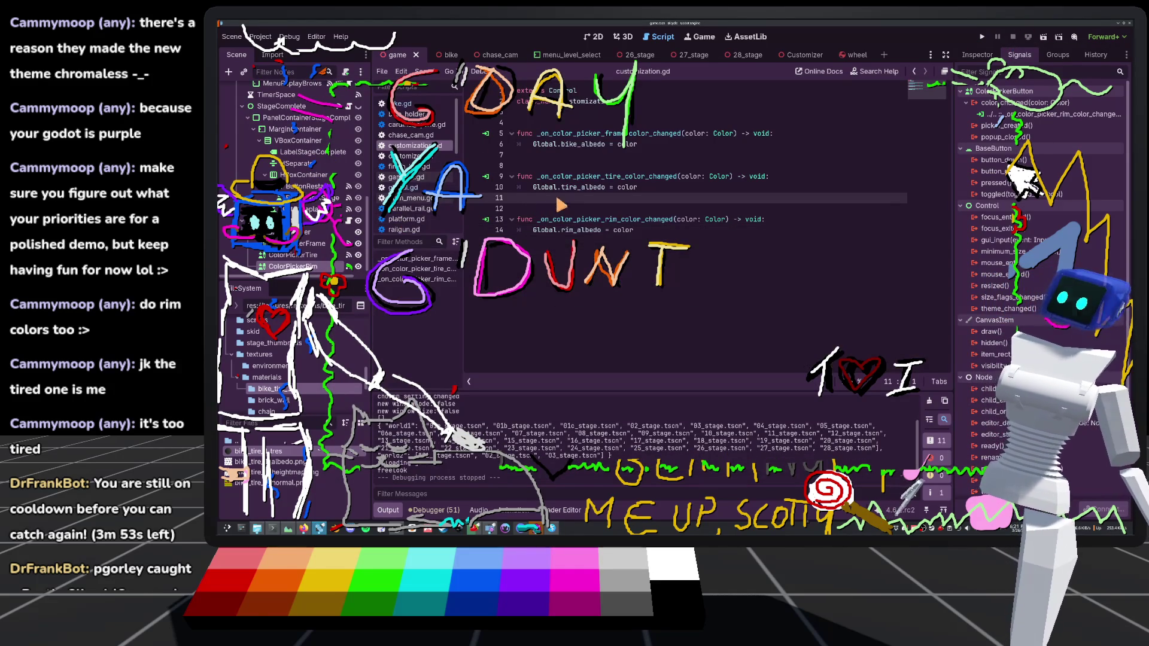
{"action": "scroll", "coordinate": [349, 136], "scroll_direction": "up", "scroll_amount": 1}
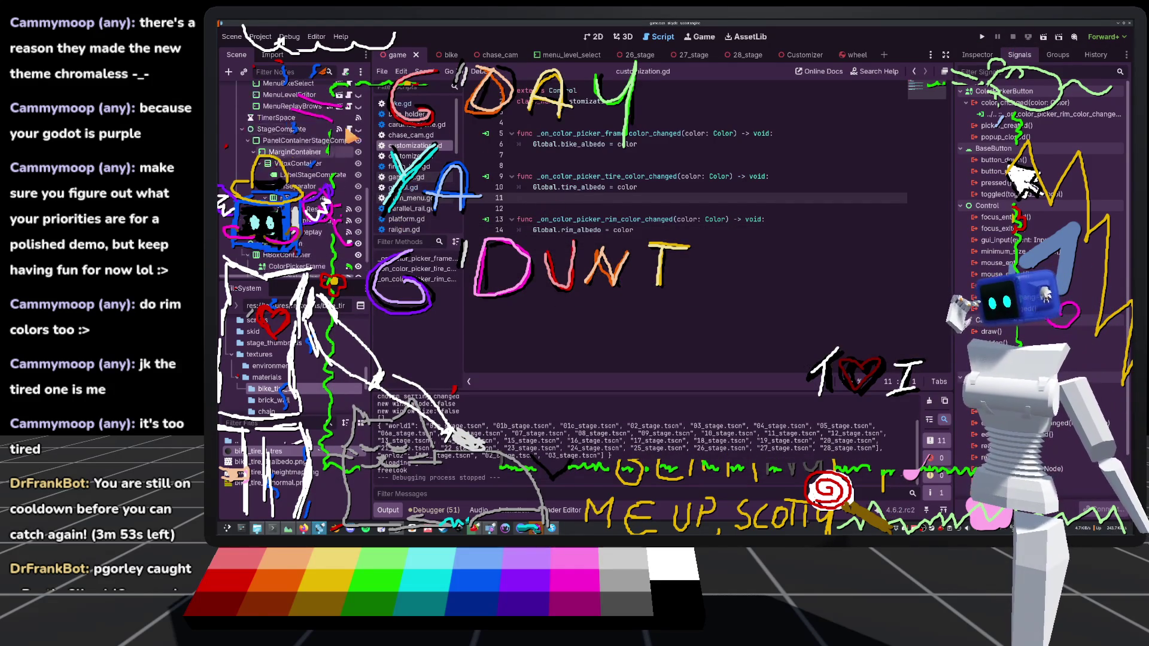
{"action": "scroll", "coordinate": [350, 136], "scroll_direction": "up", "scroll_amount": 5}
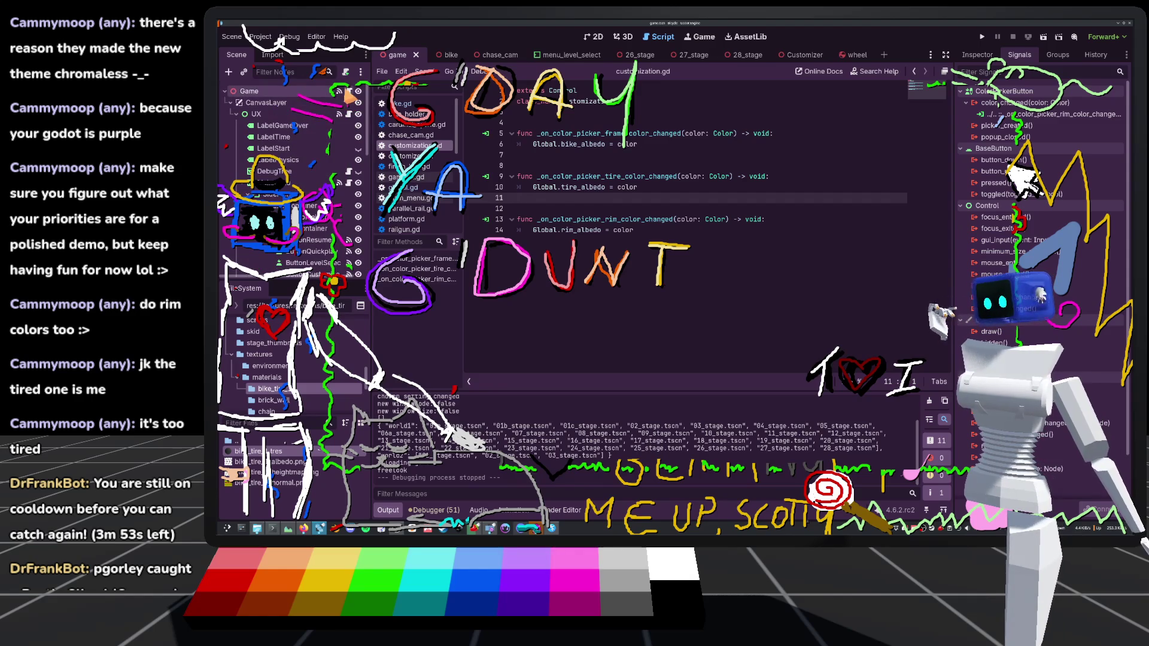
{"action": "left_click", "coordinate": [348, 114]}
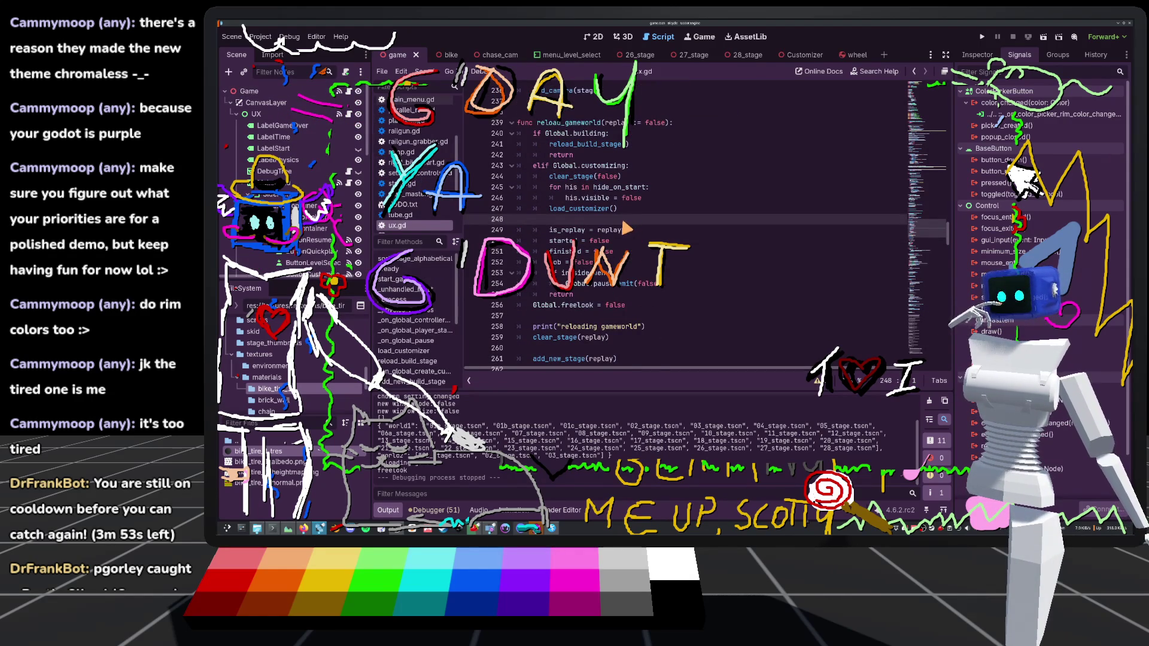
{"action": "scroll", "coordinate": [626, 227], "scroll_direction": "down", "scroll_amount": 1}
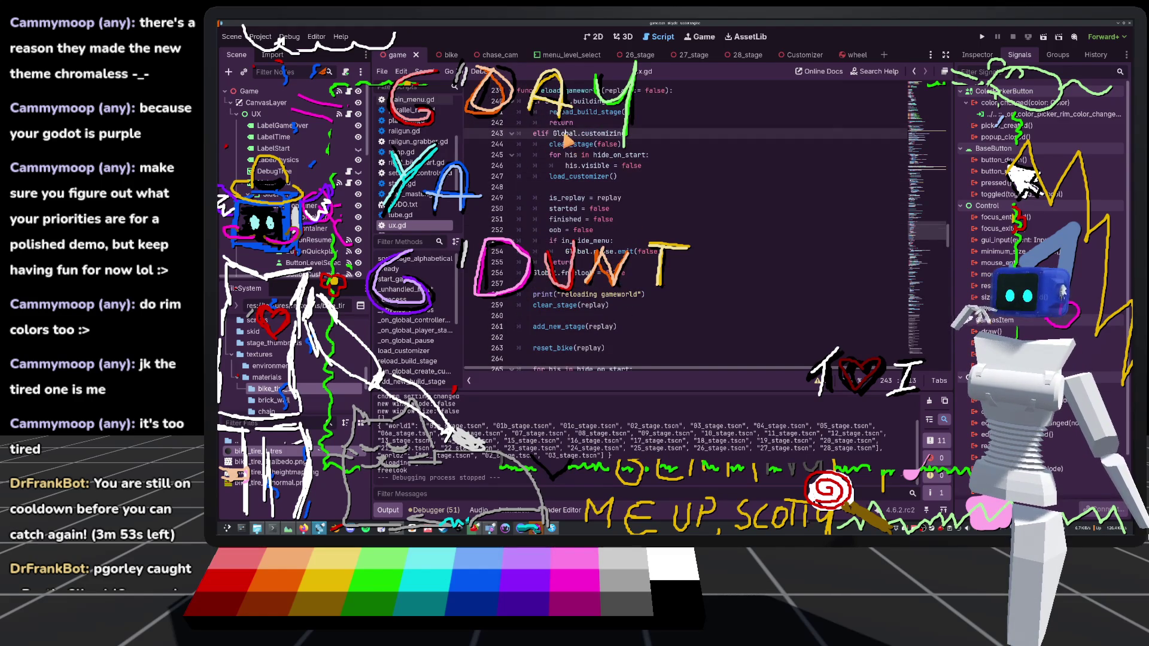
{"action": "double_click", "coordinate": [571, 133]}
{"action": "scroll", "coordinate": [604, 153], "scroll_direction": "up", "scroll_amount": 2}
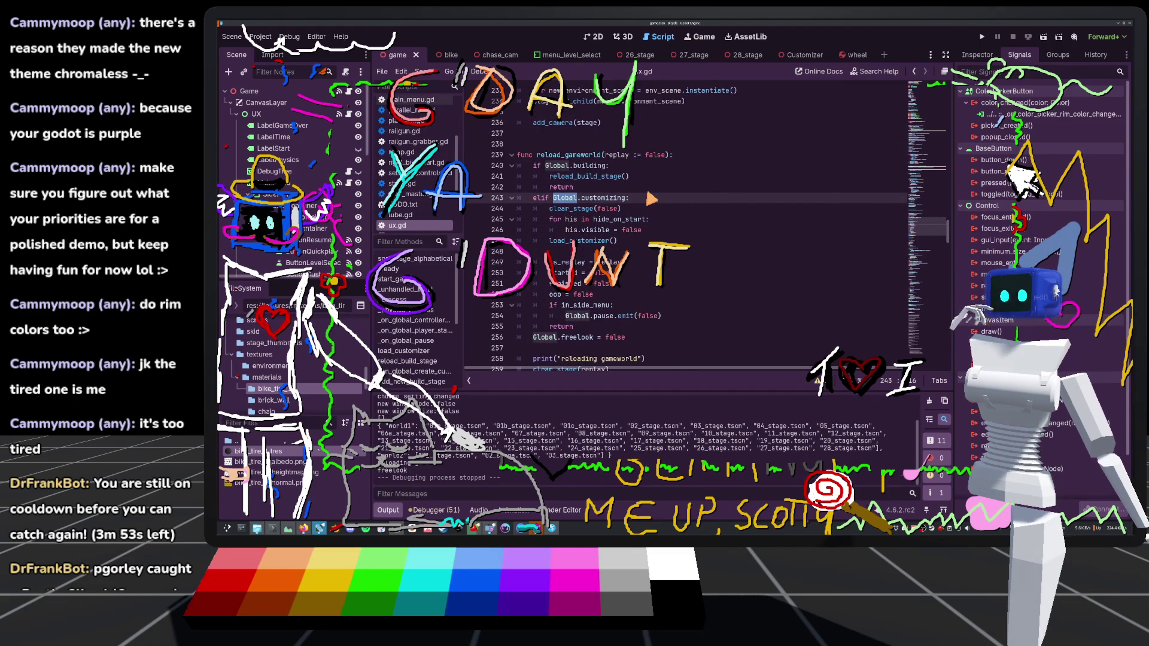
Review reload_gameworld around line 242, then switch to main_menu.gd
{"action": "scroll", "coordinate": [649, 198], "scroll_direction": "down", "scroll_amount": 1}
{"action": "scroll", "coordinate": [647, 197], "scroll_direction": "up", "scroll_amount": 2}
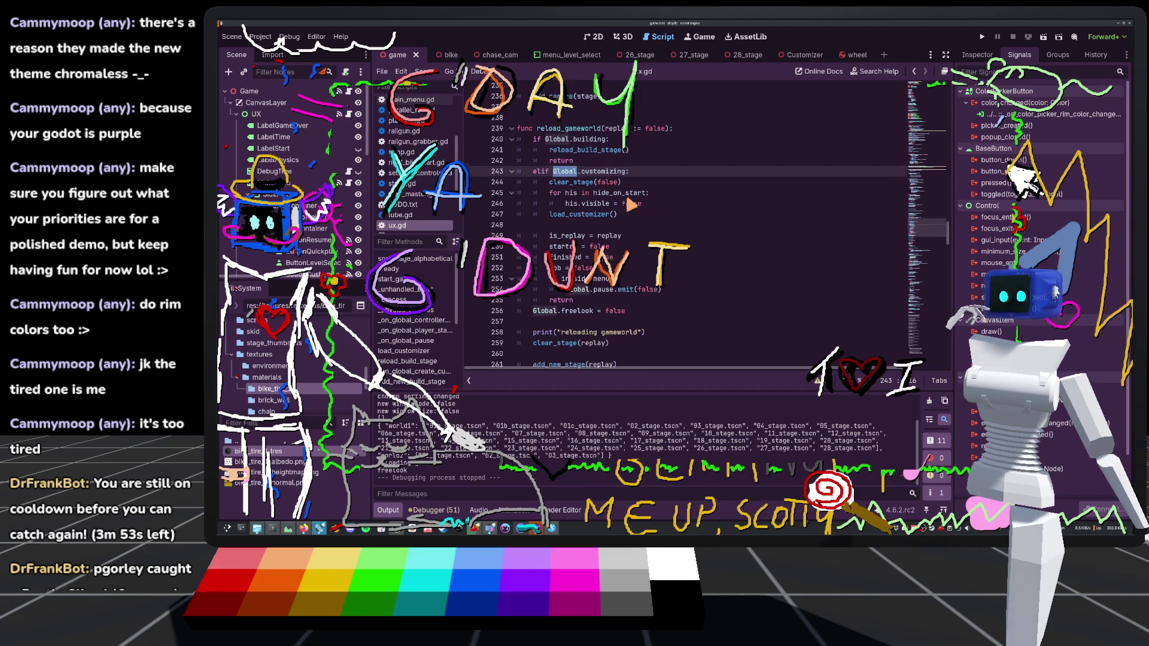
{"action": "scroll", "coordinate": [630, 204], "scroll_direction": "up", "scroll_amount": 1}
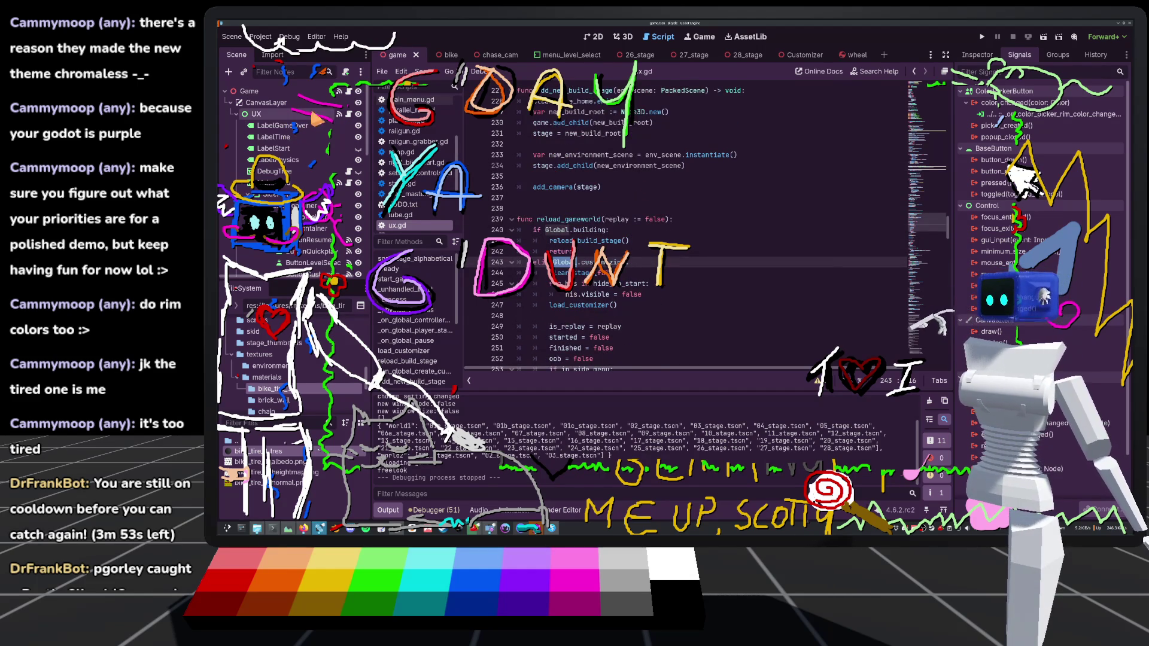
{"action": "scroll", "coordinate": [559, 240], "scroll_direction": "down", "scroll_amount": 3}
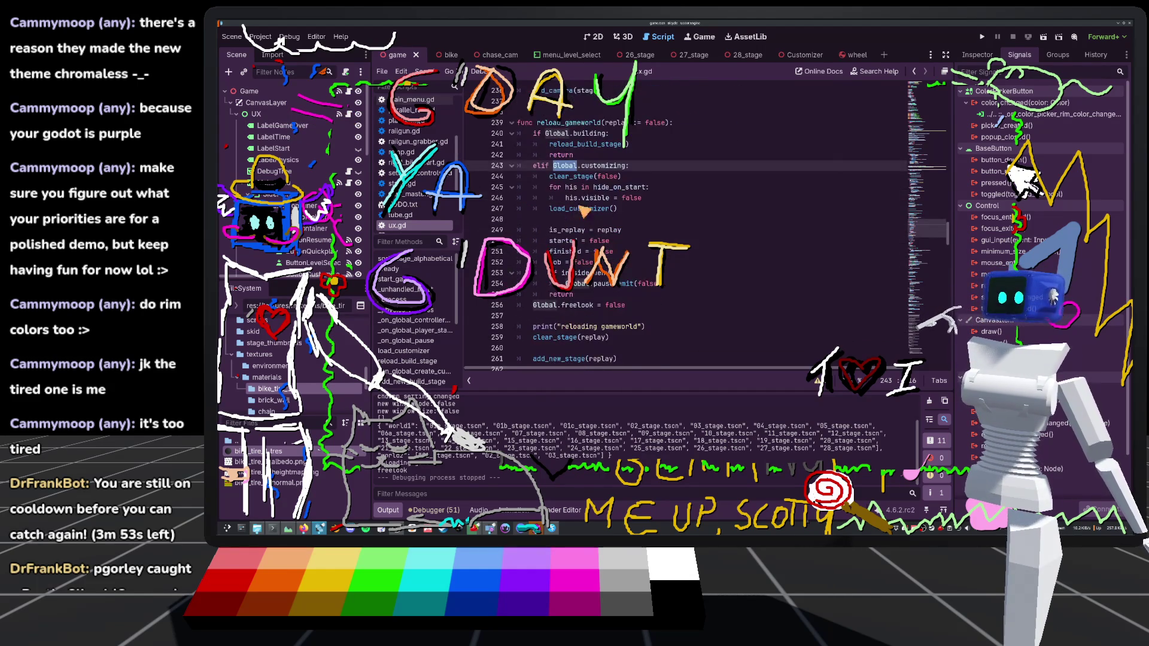
{"action": "left_click", "coordinate": [605, 153]}
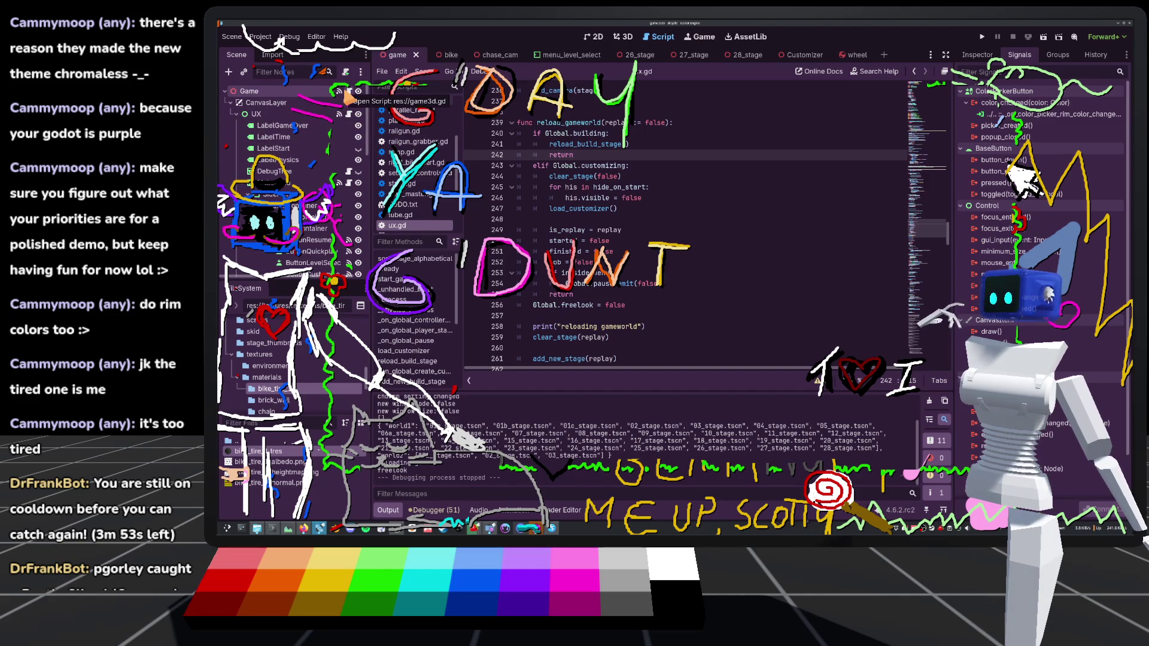
{"action": "scroll", "coordinate": [335, 132], "scroll_direction": "down", "scroll_amount": 1}
{"action": "scroll", "coordinate": [682, 285], "scroll_direction": "down", "scroll_amount": 3}
{"action": "scroll", "coordinate": [681, 285], "scroll_direction": "down", "scroll_amount": 12}
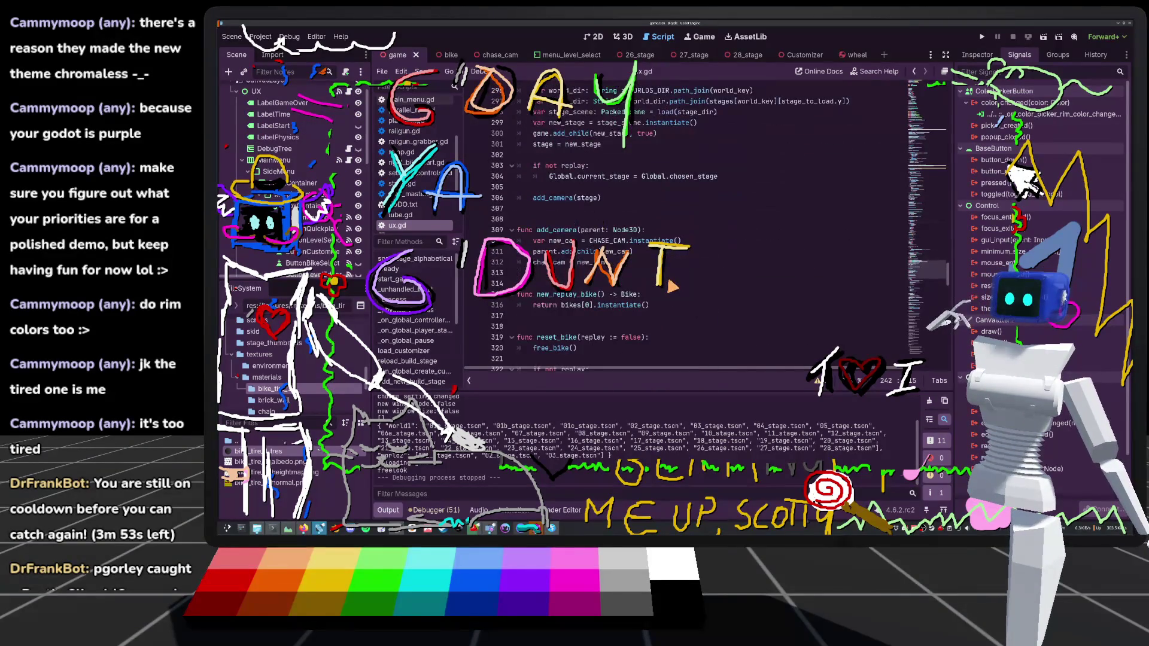
{"action": "scroll", "coordinate": [673, 286], "scroll_direction": "down", "scroll_amount": 10}
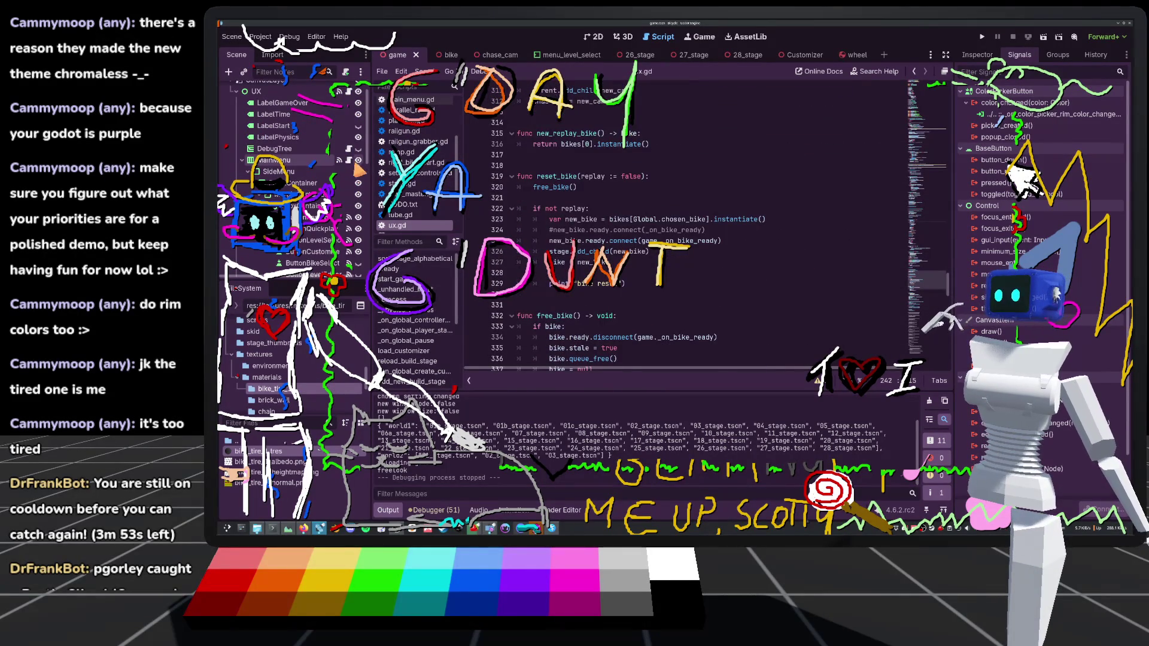
{"action": "left_click", "coordinate": [413, 103]}
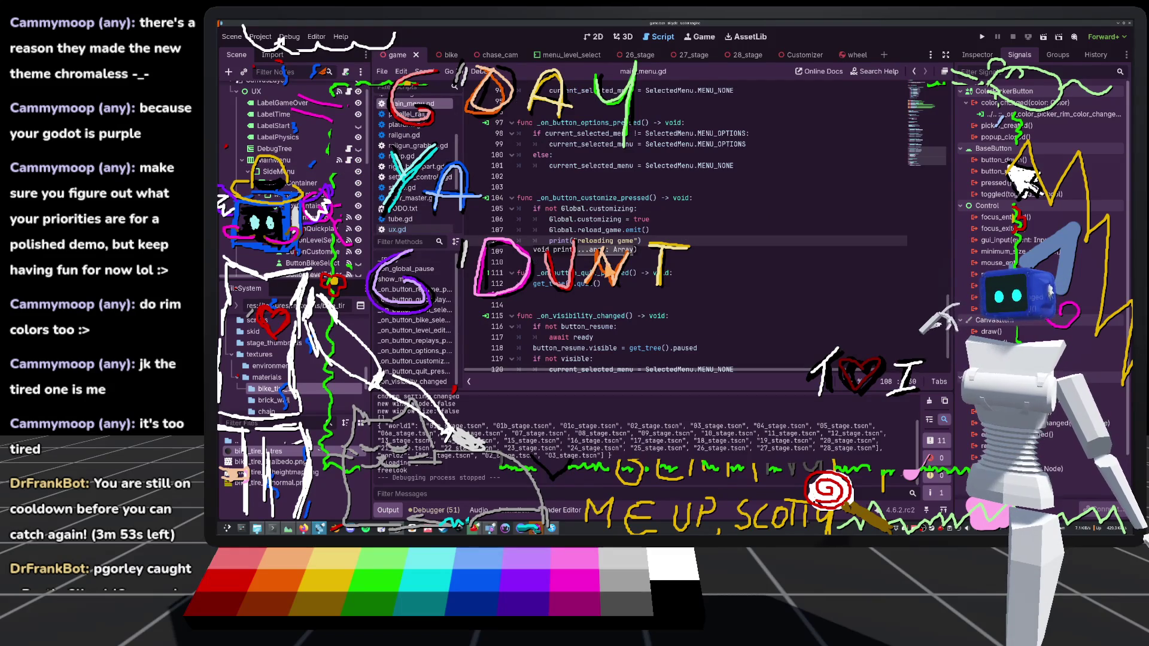
Add 'Global.customizing = false' below Global.building = false in the quickplay handler and save main_menu.gd
{"action": "scroll", "coordinate": [592, 237], "scroll_direction": "up", "scroll_amount": 1}
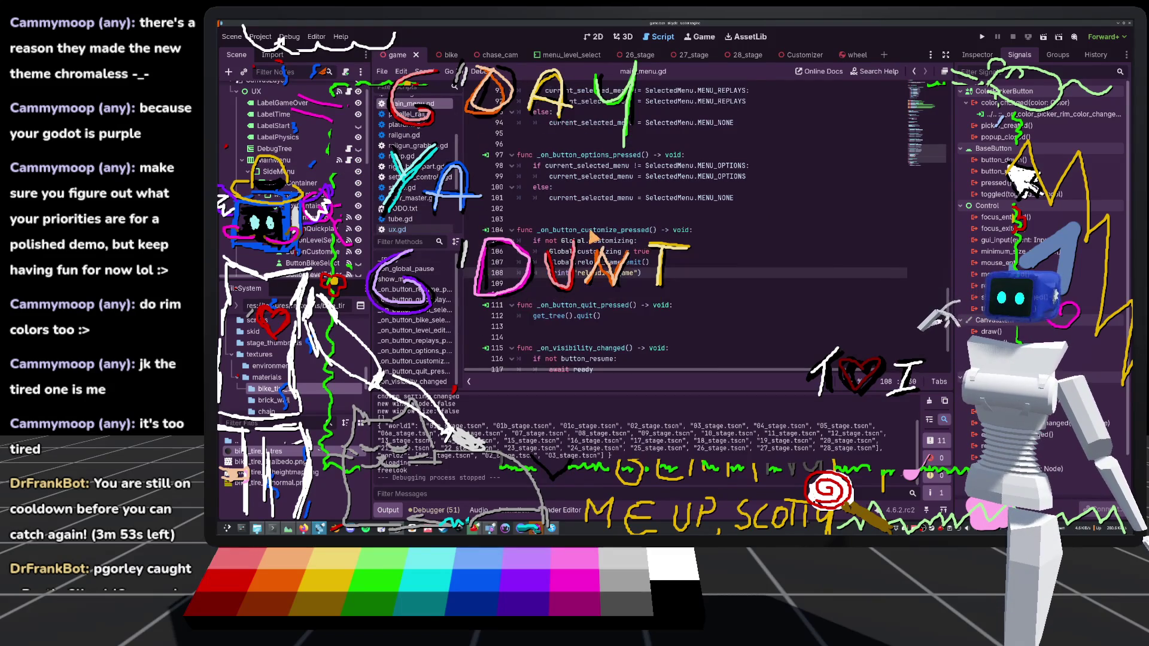
{"action": "scroll", "coordinate": [587, 235], "scroll_direction": "up", "scroll_amount": 12}
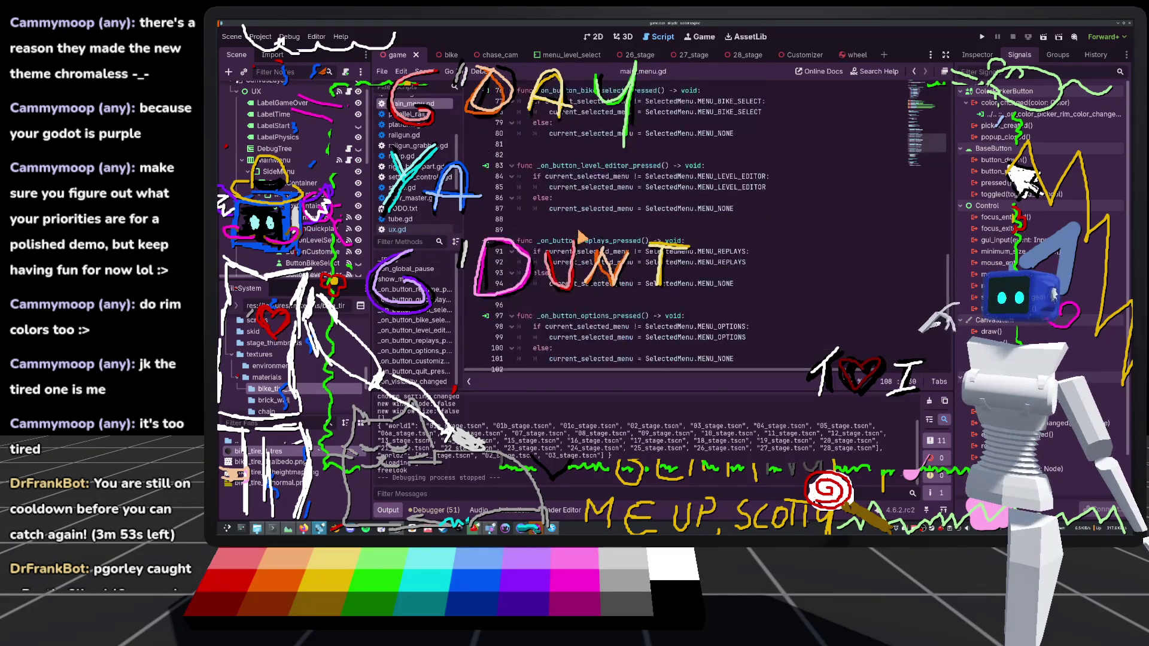
{"action": "scroll", "coordinate": [579, 236], "scroll_direction": "up", "scroll_amount": 2}
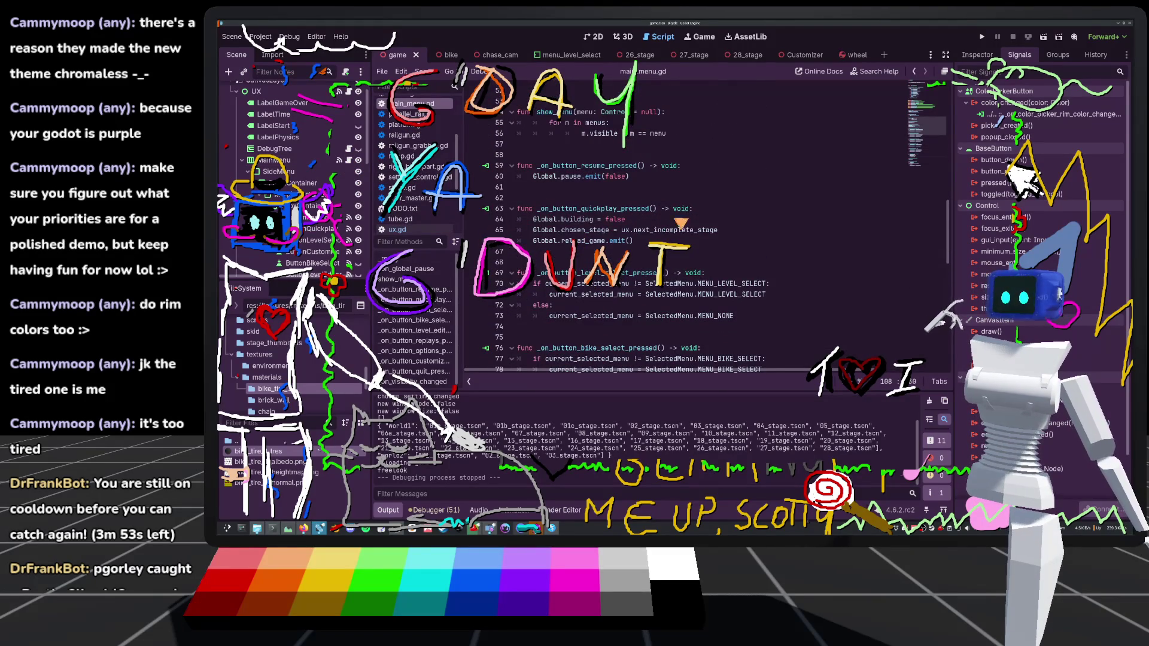
{"action": "left_click", "coordinate": [639, 225]}
{"action": "key", "text": "Return"}
{"action": "type", "text": "Gl"}
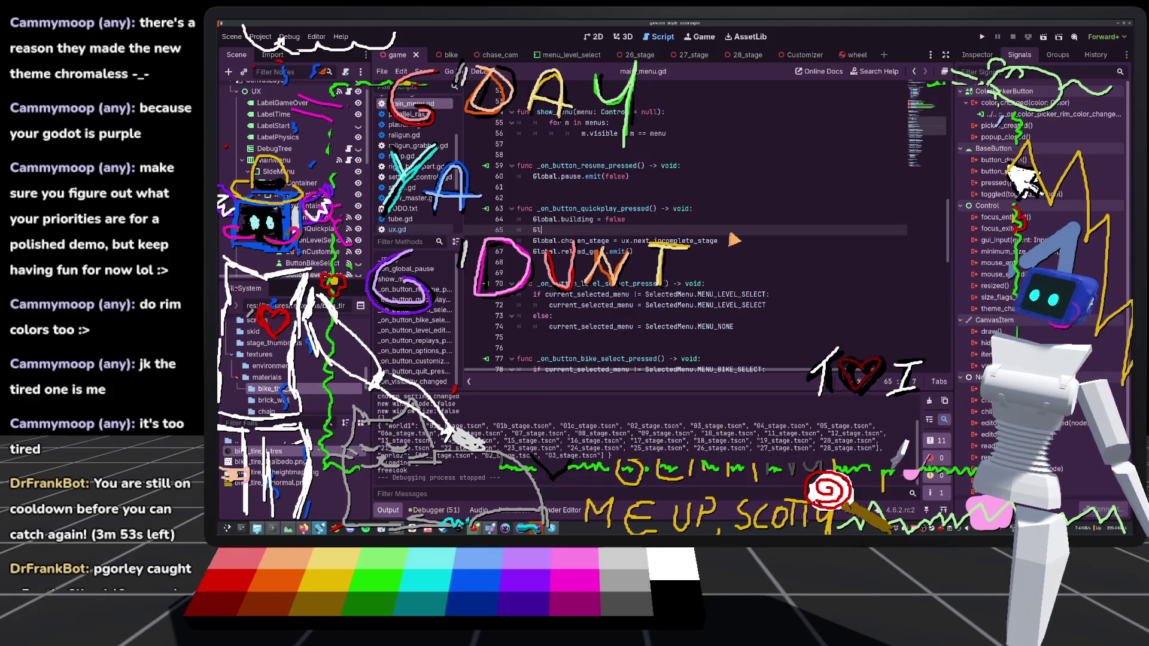
{"action": "type", "text": "obal.custo"}
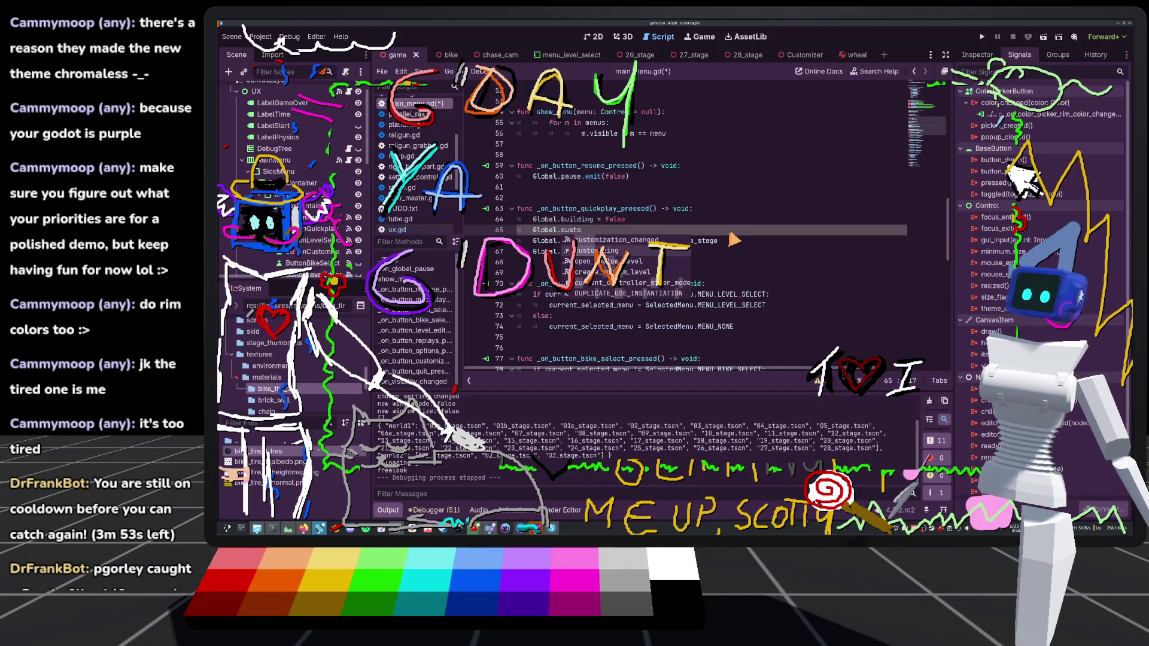
{"action": "key", "text": "Down"}
{"action": "key", "text": "Return"}
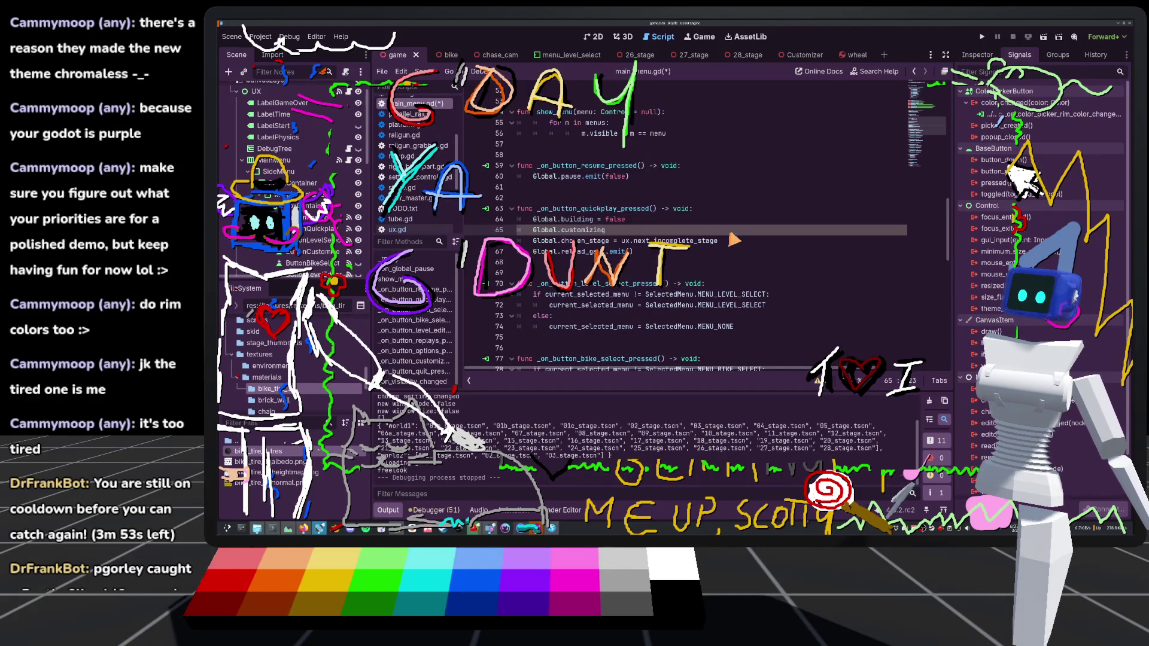
{"action": "type", "text": "= false"}
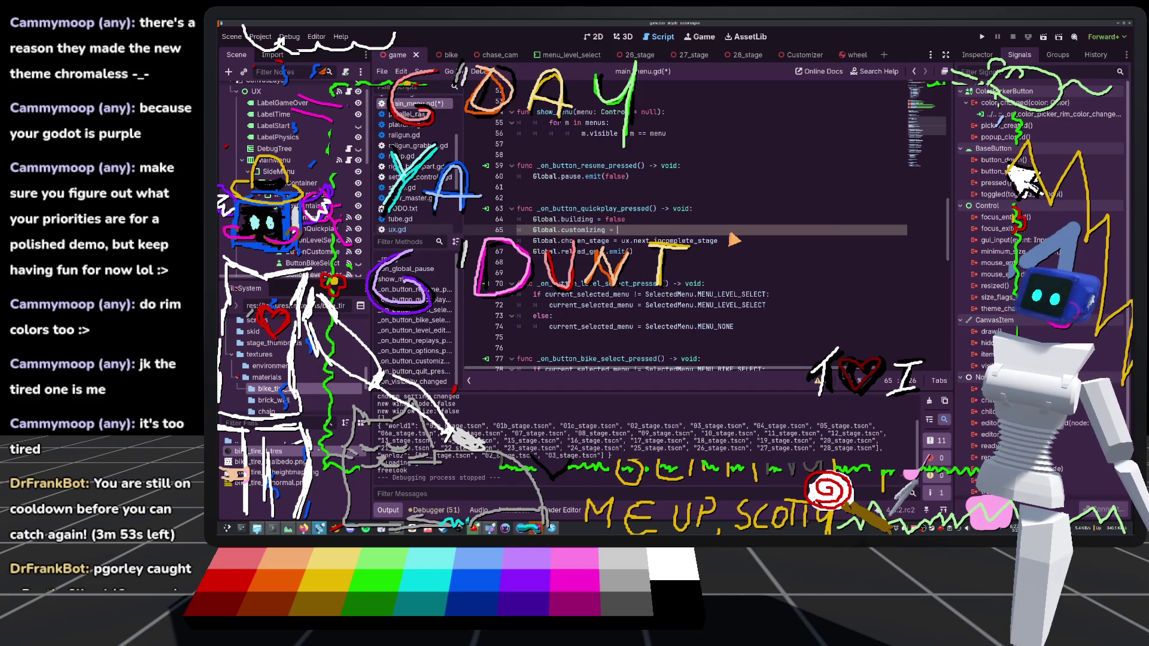
{"action": "key", "text": "Up"}
{"action": "key", "text": "Up"}
{"action": "key", "text": "Up"}
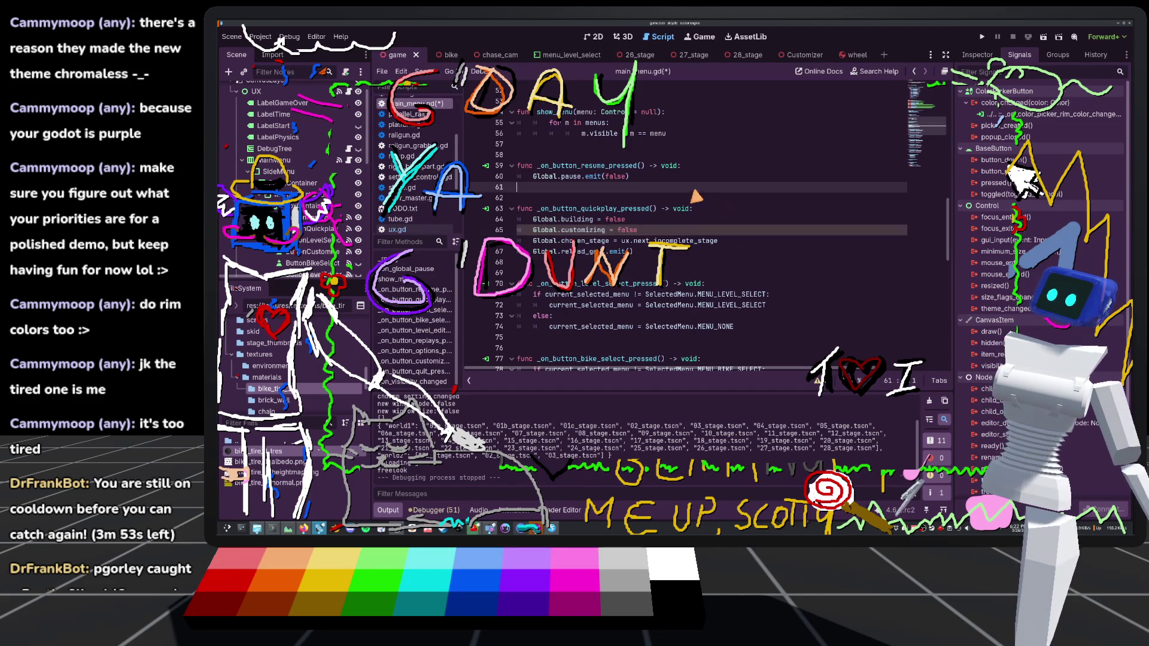
{"action": "key", "text": "ctrl+s"}
Open the MenuLevelEditor node's script, menu_level_editor.gd
{"action": "scroll", "coordinate": [681, 232], "scroll_direction": "up", "scroll_amount": 9}
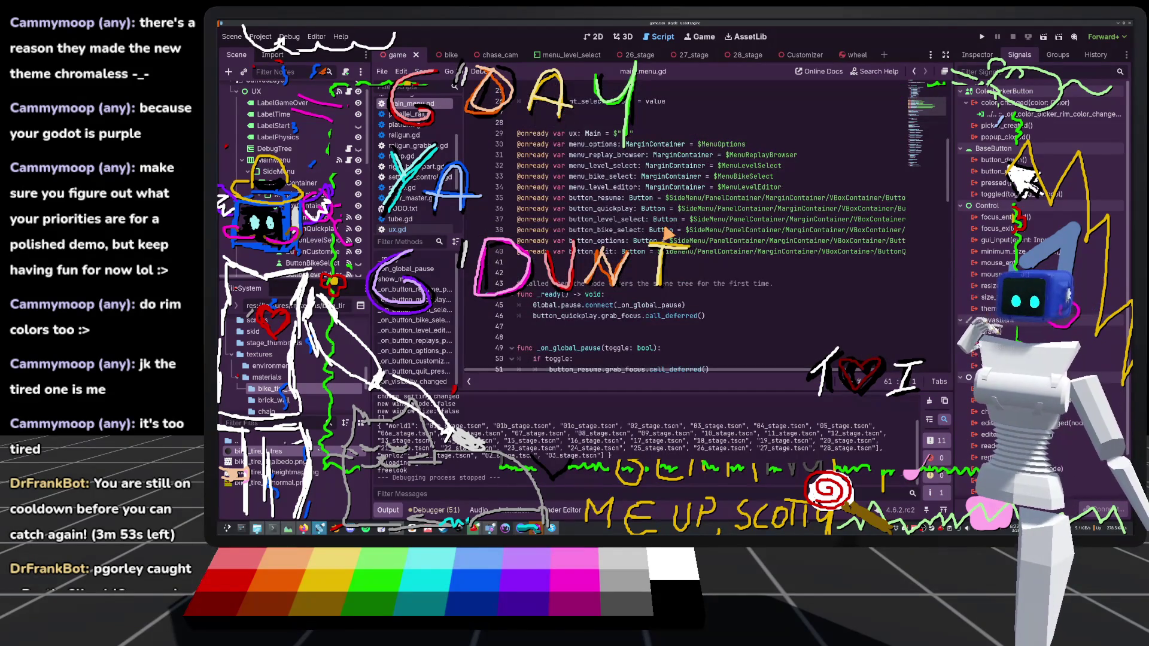
{"action": "scroll", "coordinate": [666, 231], "scroll_direction": "down", "scroll_amount": 9}
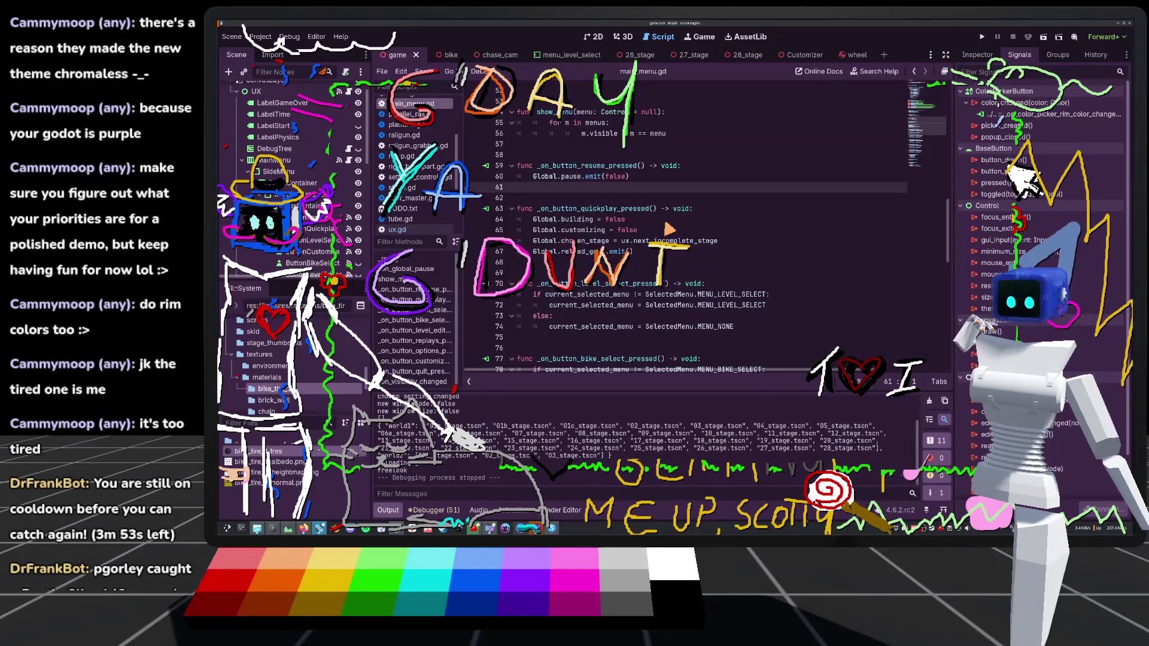
{"action": "scroll", "coordinate": [669, 227], "scroll_direction": "down", "scroll_amount": 5}
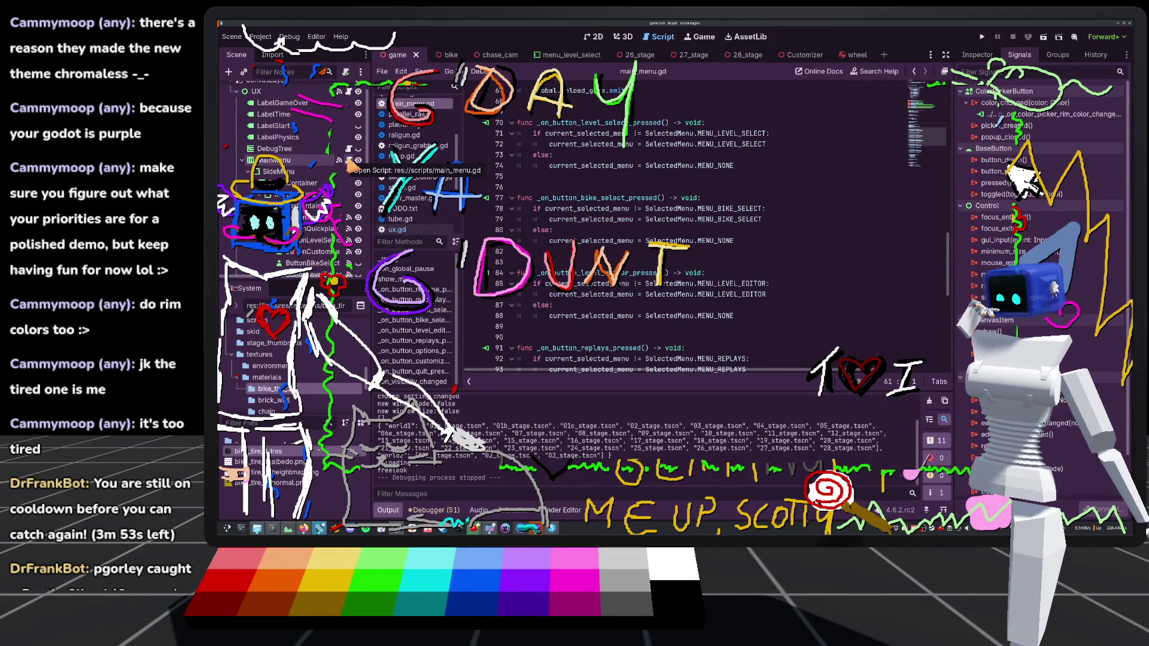
{"action": "scroll", "coordinate": [341, 174], "scroll_direction": "down", "scroll_amount": 5}
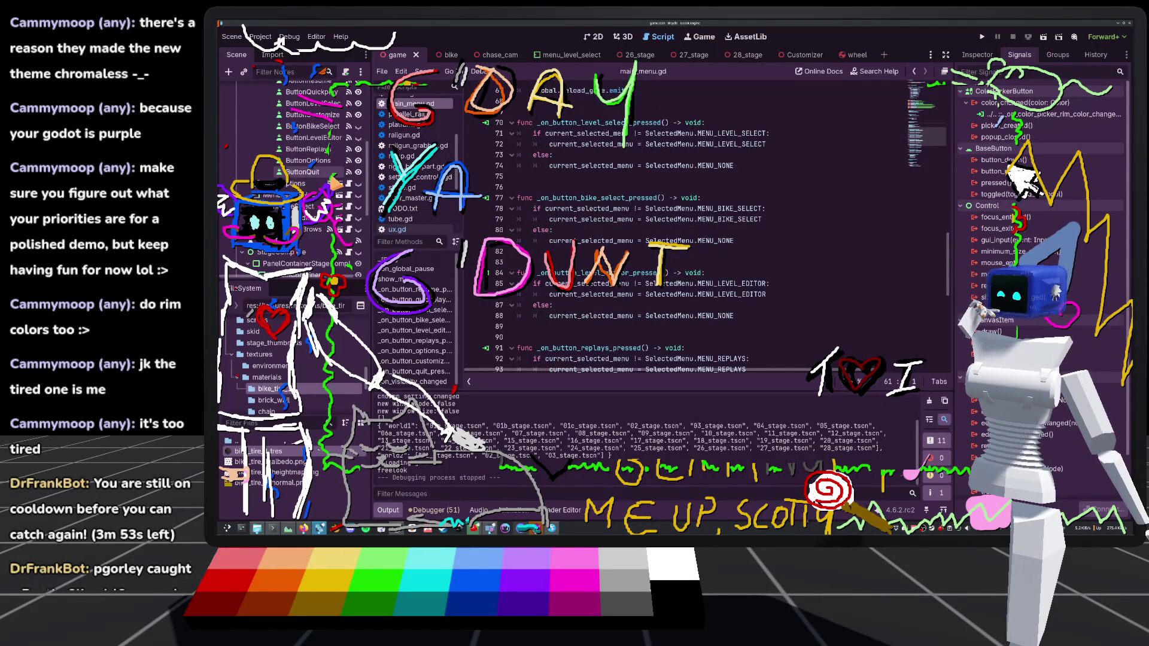
{"action": "scroll", "coordinate": [335, 179], "scroll_direction": "down", "scroll_amount": 3}
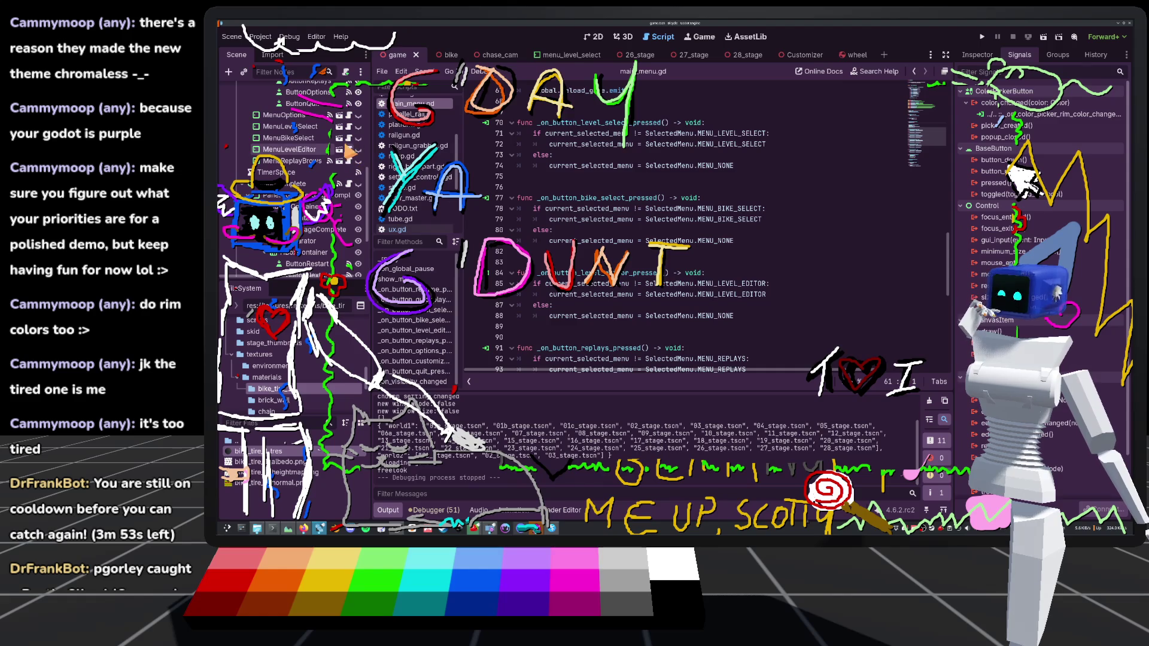
{"action": "left_click", "coordinate": [340, 149]}
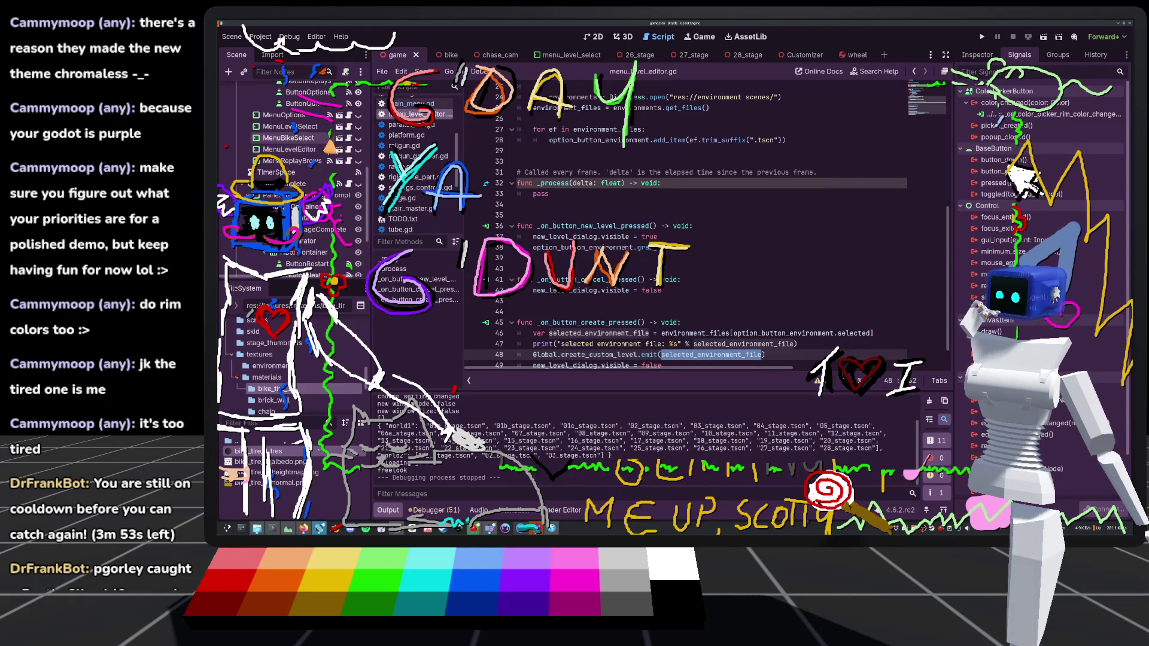
In menu_level_select.gd, add 'Global.customizing = false' after line 67 of _on_stage_list_item_activated and save
{"action": "left_click", "coordinate": [339, 127]}
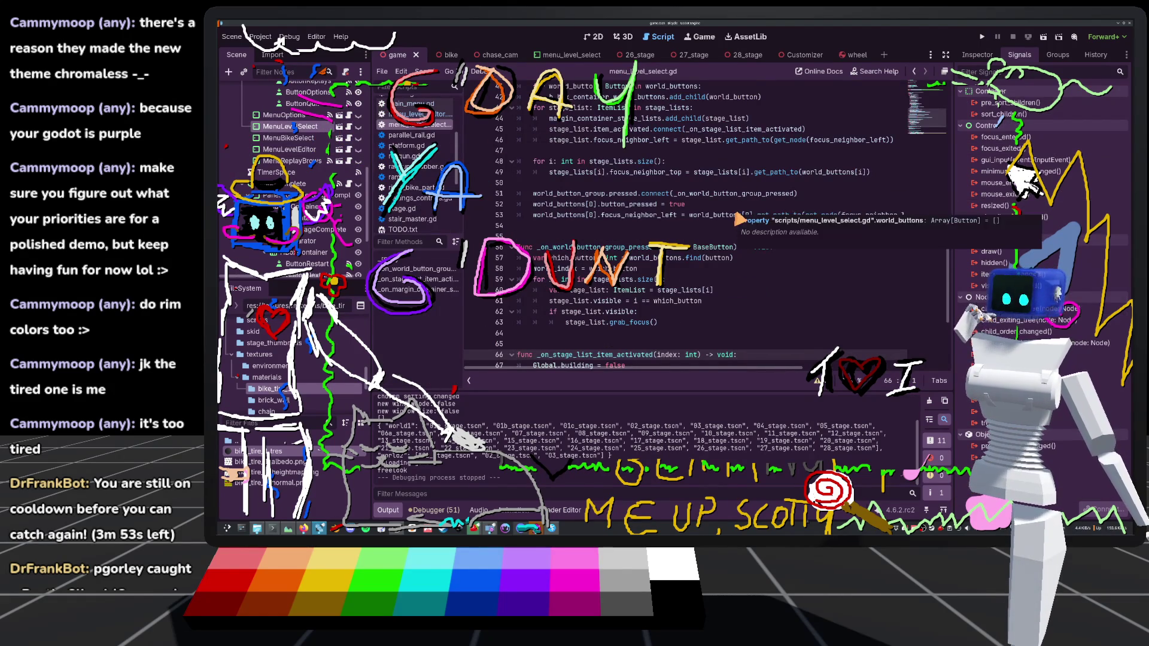
{"action": "scroll", "coordinate": [714, 212], "scroll_direction": "down", "scroll_amount": 3}
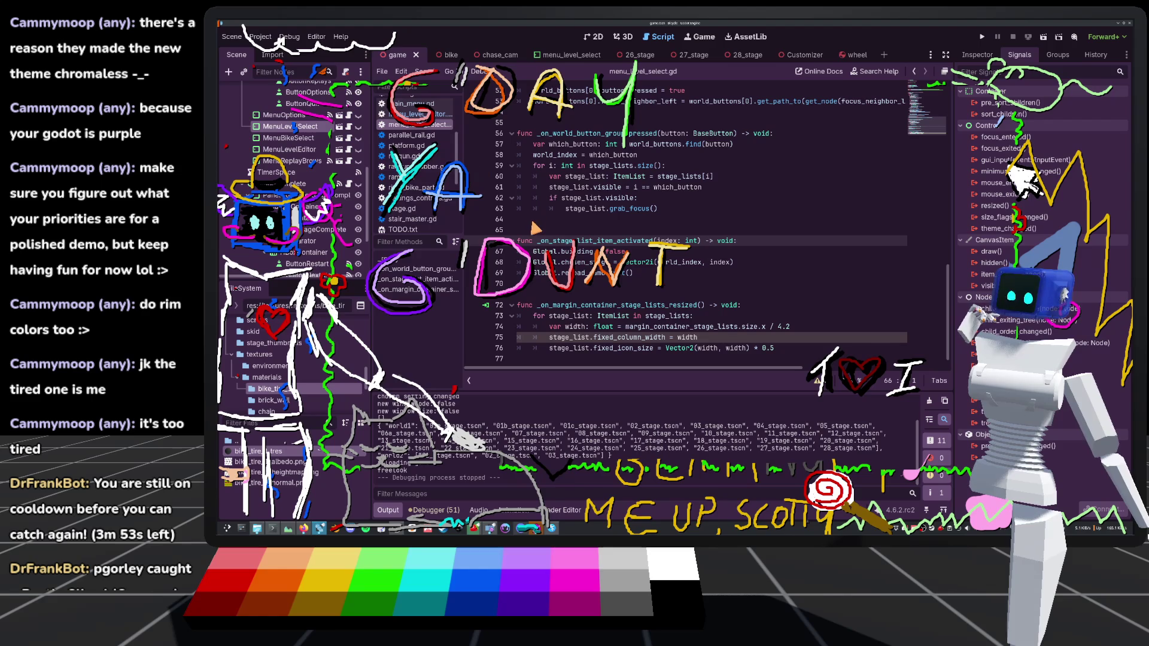
{"action": "scroll", "coordinate": [673, 263], "scroll_direction": "up", "scroll_amount": 2}
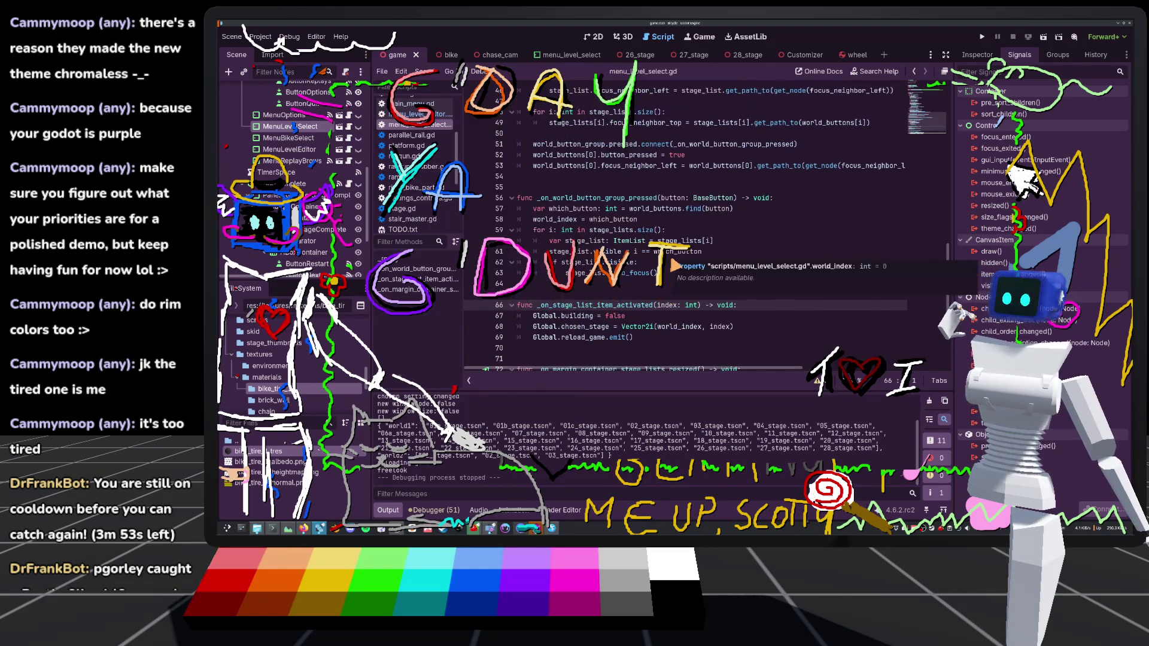
{"action": "left_click", "coordinate": [661, 318]}
{"action": "key", "text": "Return"}
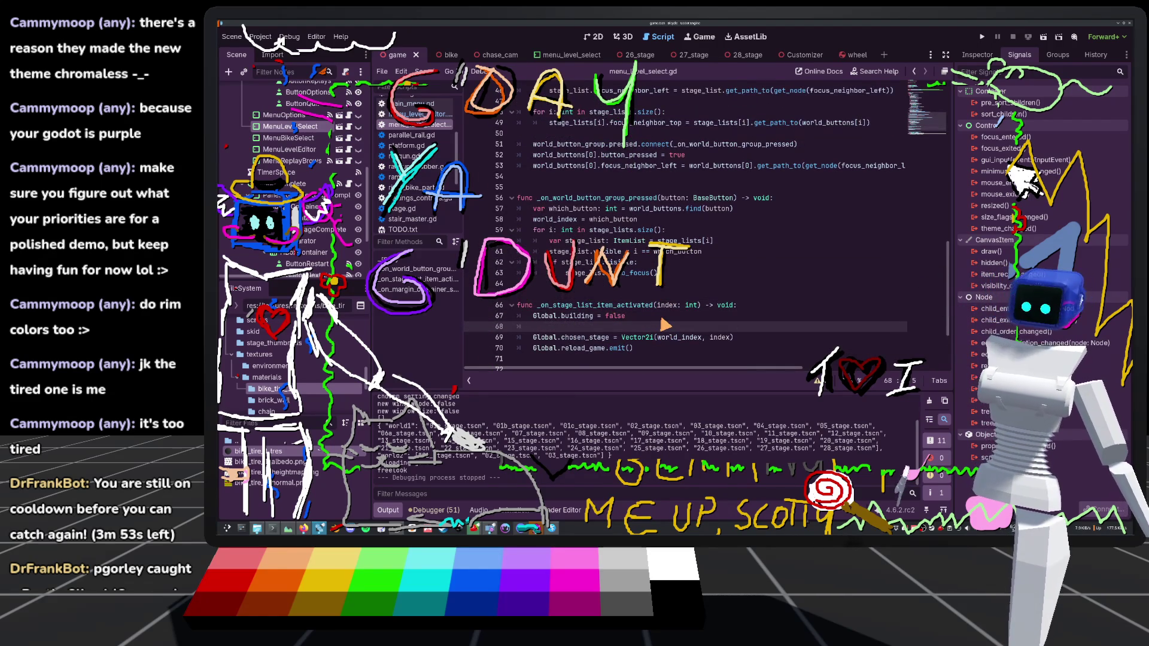
{"action": "type", "text": "Global."}
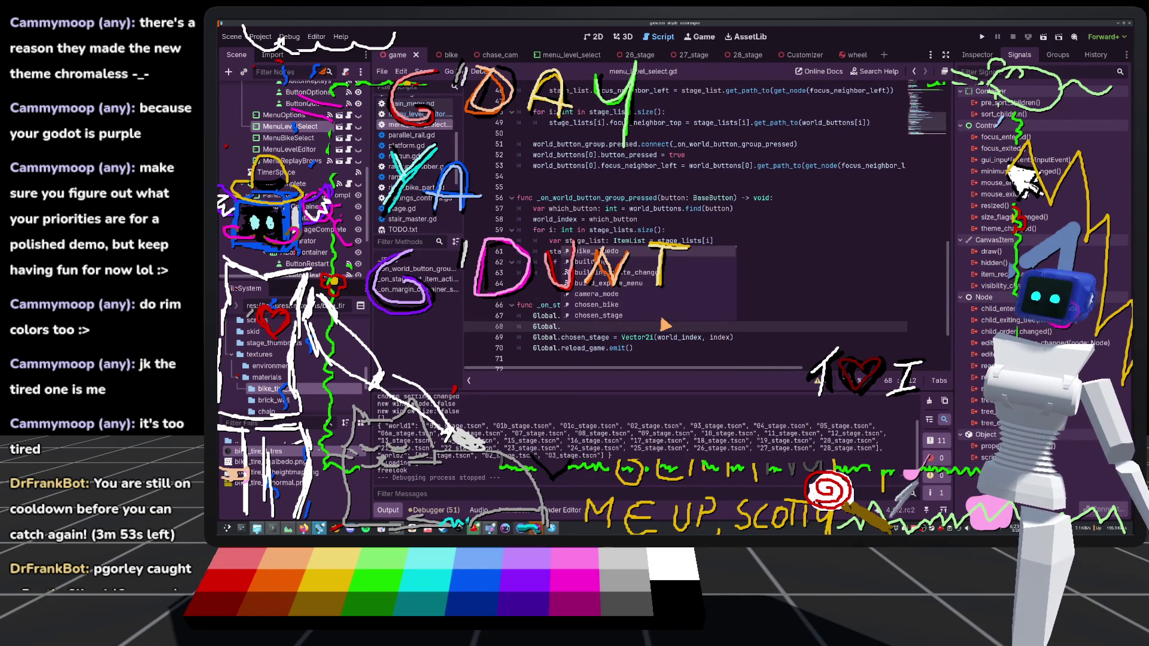
{"action": "type", "text": "c"}
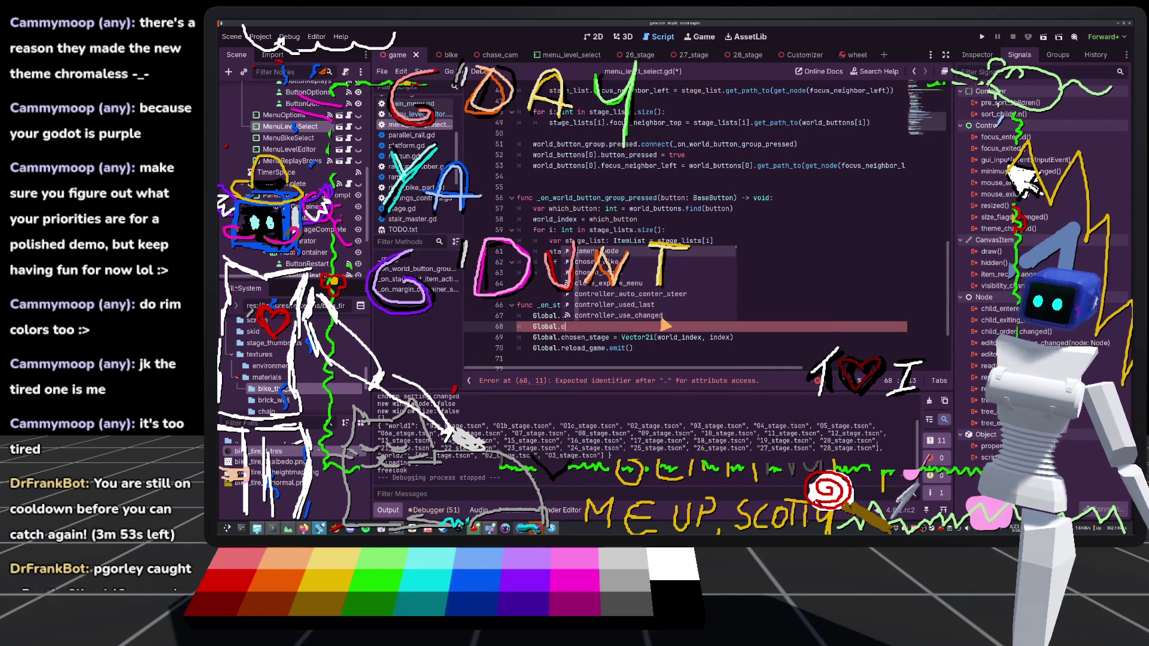
{"action": "type", "text": "usto"}
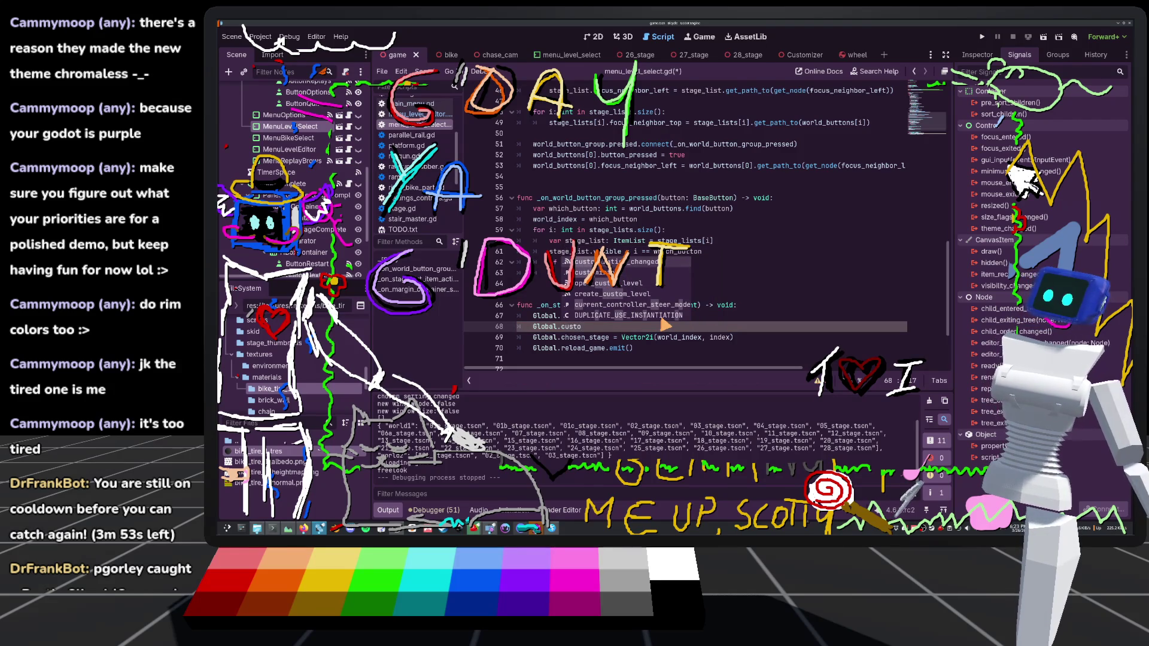
{"action": "type", "text": "mizing = fals"}
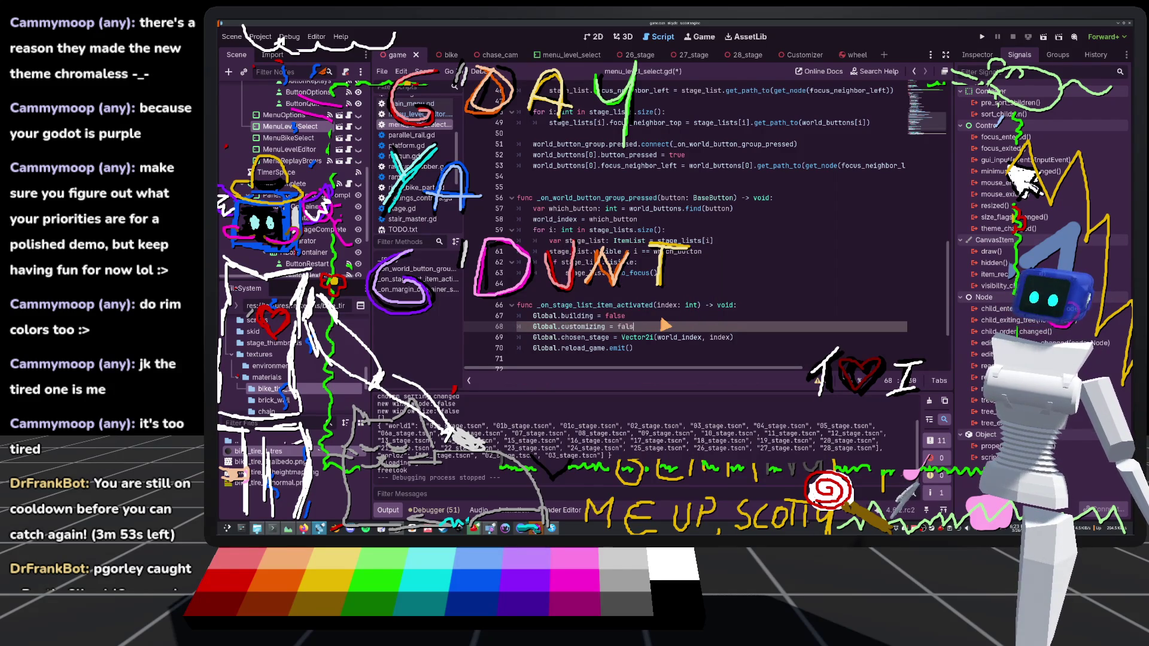
{"action": "type", "text": "e"}
{"action": "left_click", "coordinate": [768, 209]}
{"action": "key", "text": "ctrl+s"}
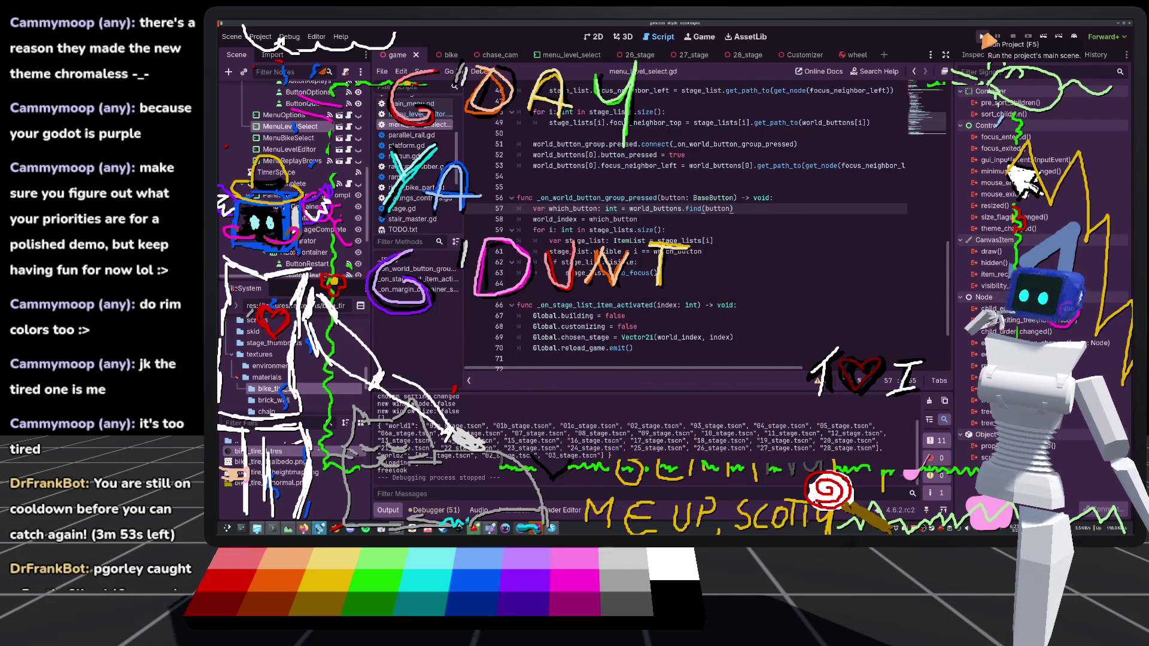
Open ux.gd and scroll through its load_customizer code
{"action": "scroll", "coordinate": [340, 114], "scroll_direction": "up", "scroll_amount": 5}
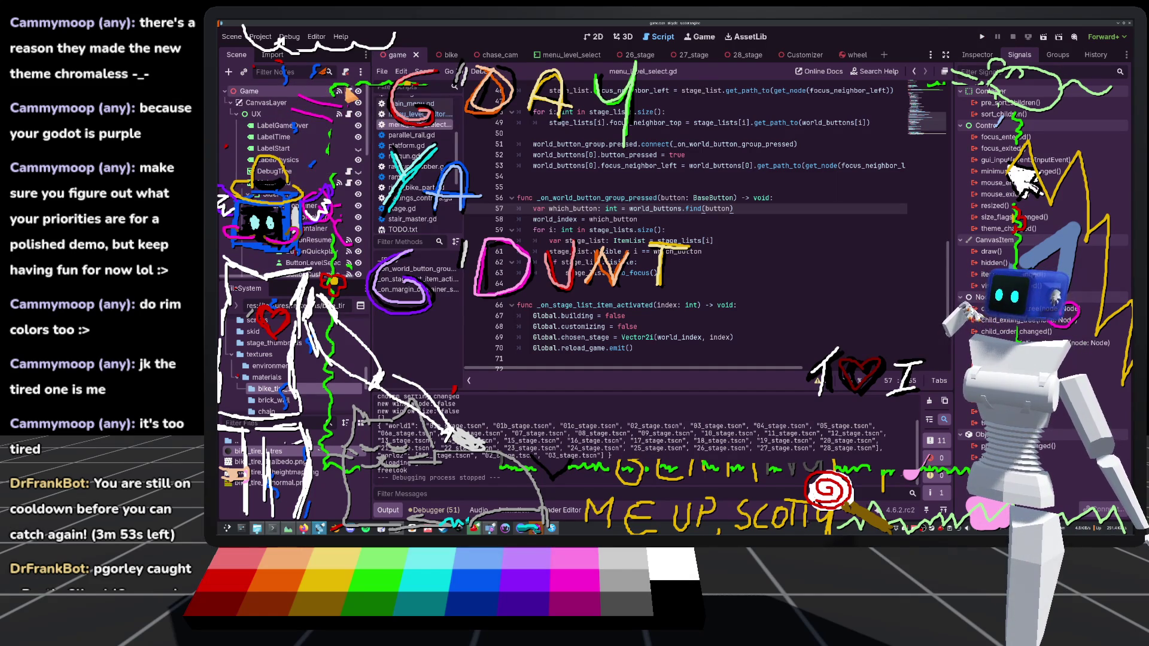
{"action": "left_click", "coordinate": [349, 113]}
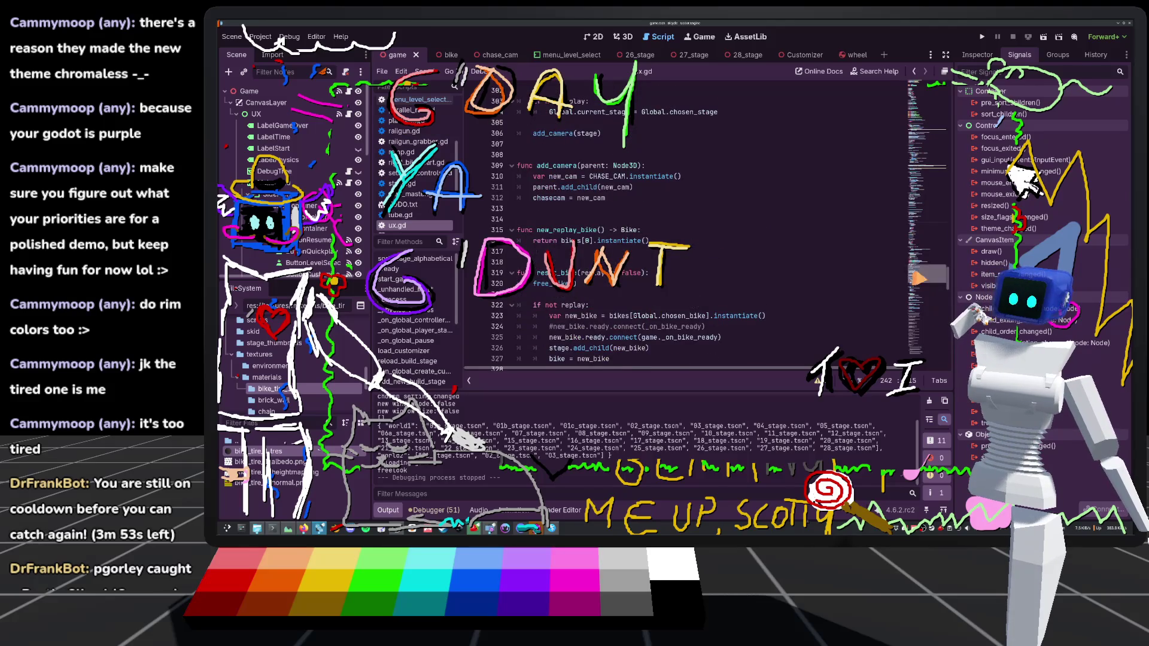
{"action": "mouse_move", "coordinate": [913, 279]}
{"action": "left_mouse_down"}
{"action": "mouse_move", "coordinate": [858, 103]}
{"action": "mouse_move", "coordinate": [763, 166]}
{"action": "left_mouse_up"}
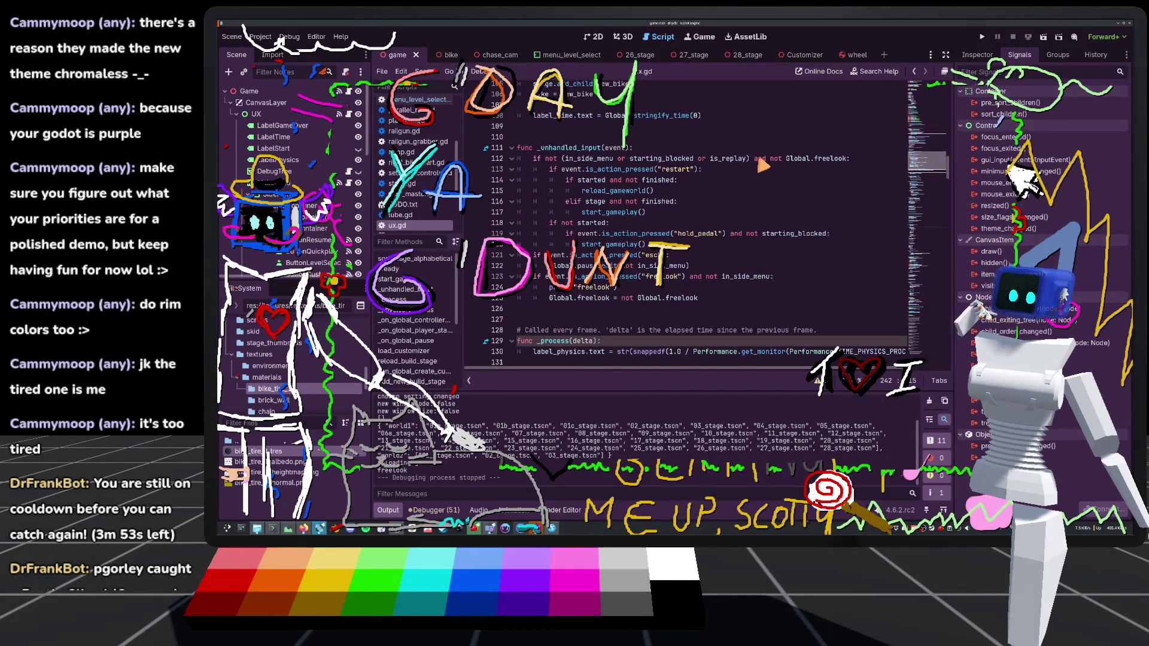
{"action": "left_click_drag", "start_coordinate": [763, 166], "coordinate": [748, 182]}
{"action": "scroll", "coordinate": [748, 182], "scroll_direction": "down", "scroll_amount": 8}
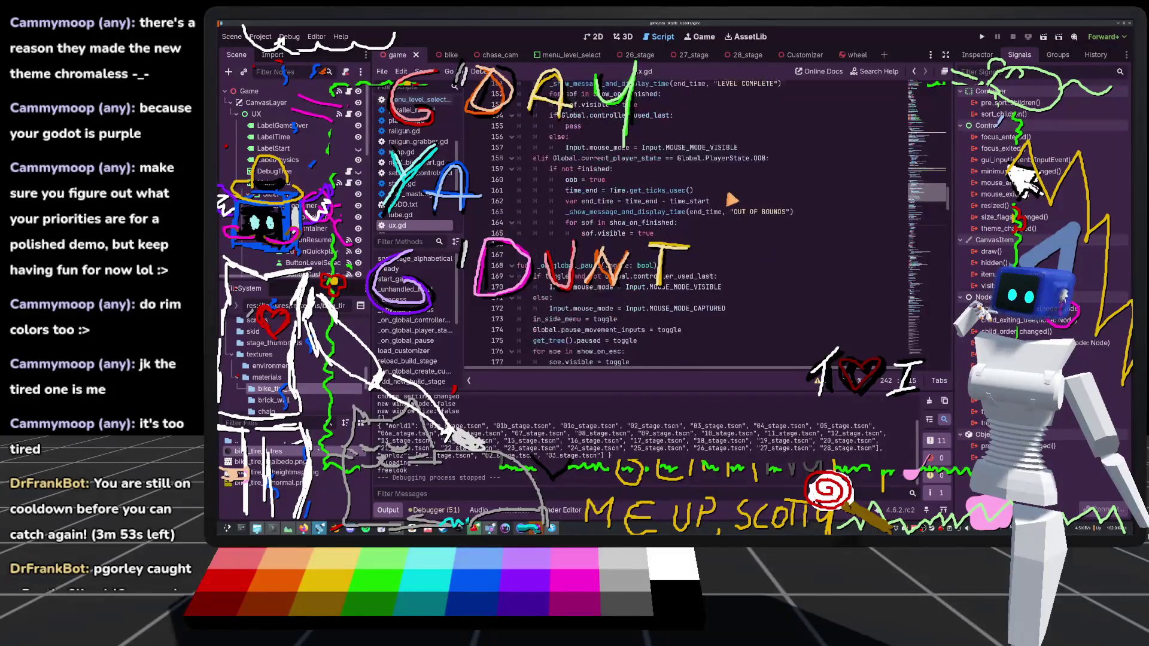
{"action": "scroll", "coordinate": [728, 199], "scroll_direction": "down", "scroll_amount": 5}
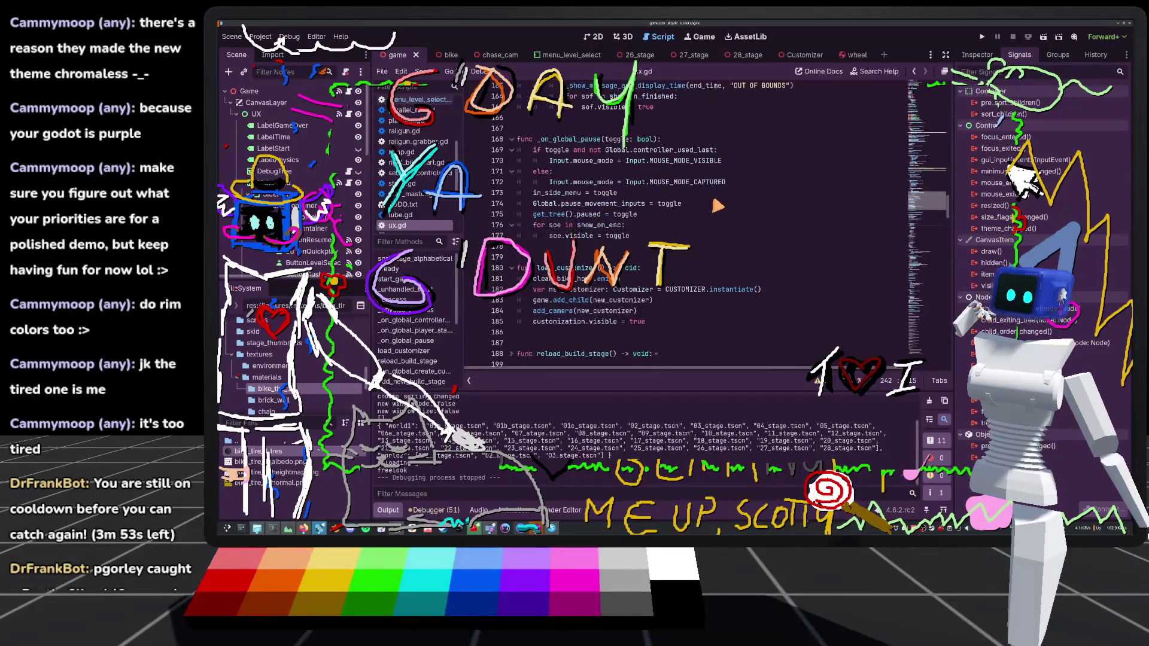
{"action": "scroll", "coordinate": [706, 209], "scroll_direction": "down", "scroll_amount": 1}
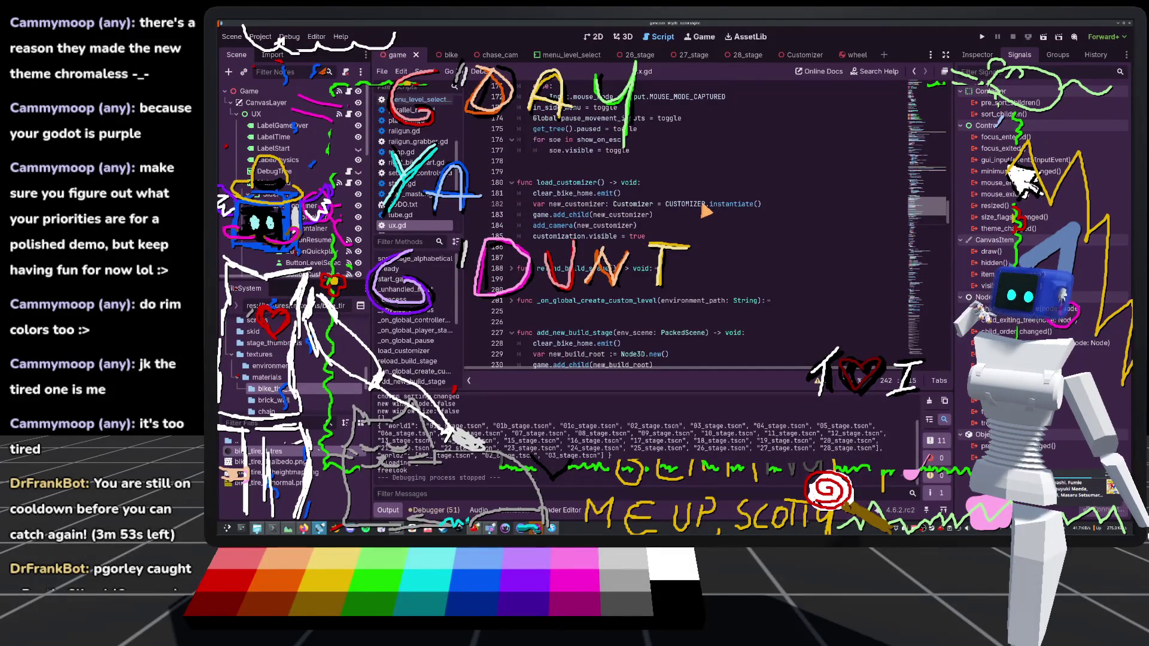
{"action": "scroll", "coordinate": [706, 211], "scroll_direction": "down", "scroll_amount": 3}
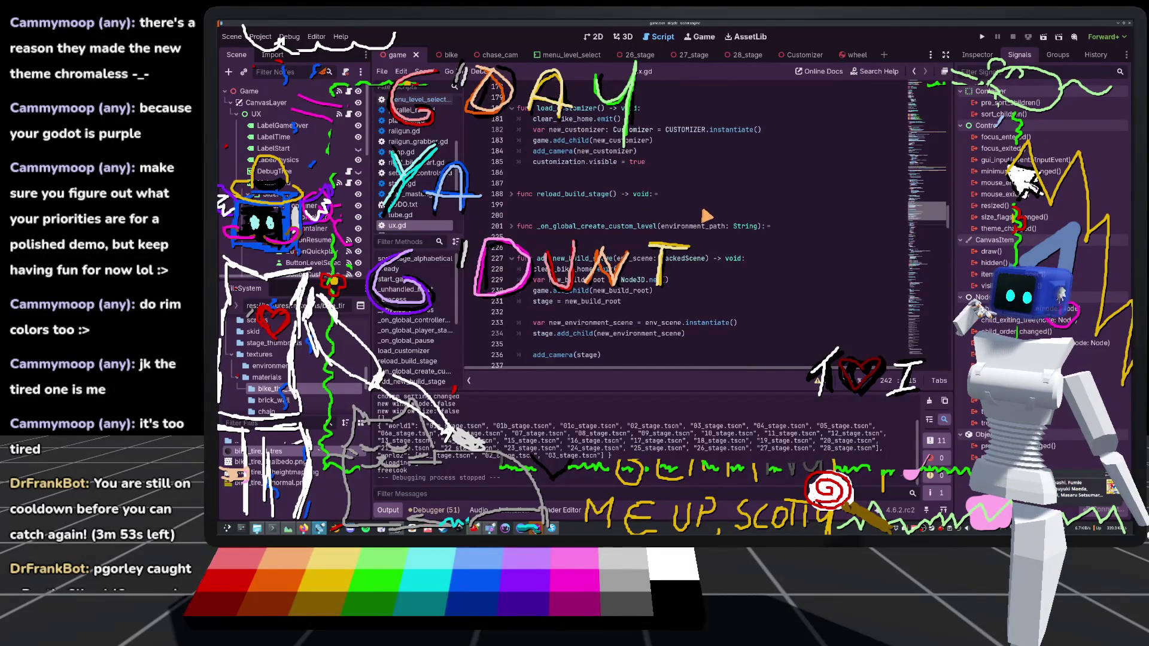
{"action": "scroll", "coordinate": [703, 212], "scroll_direction": "up", "scroll_amount": 2}
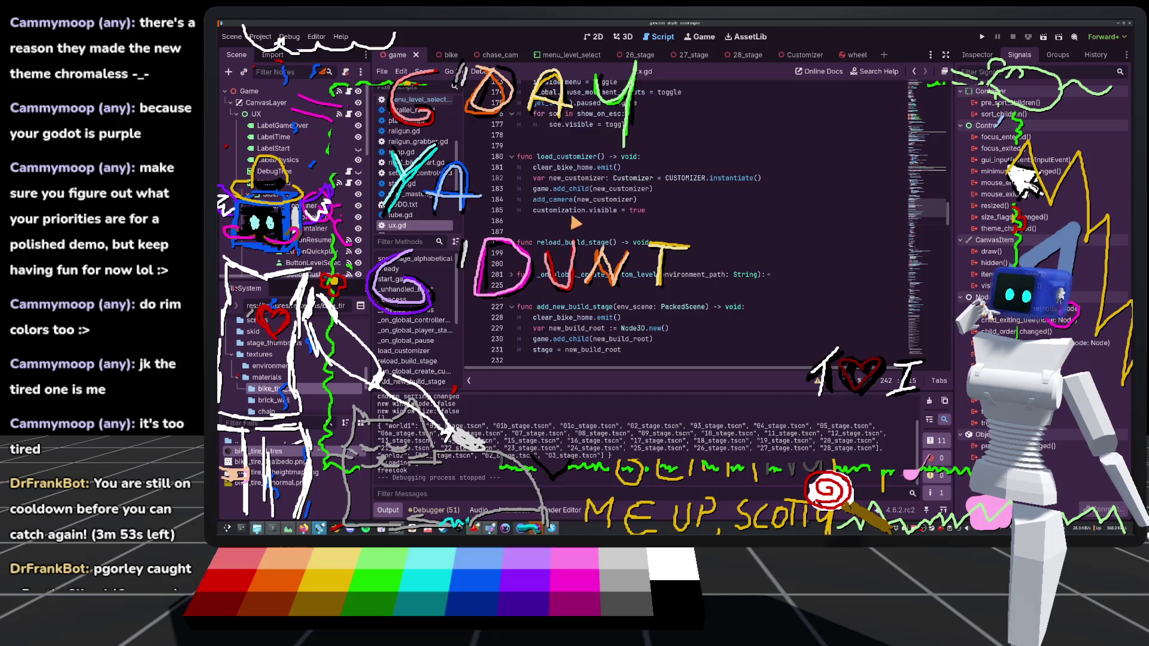
Bring up the Customizer scene with DirectionalLight3D, WorldEnvironment and Default Bike
{"action": "left_click", "coordinate": [576, 223]}
{"action": "scroll", "coordinate": [625, 223], "scroll_direction": "down", "scroll_amount": 2}
{"action": "left_click", "coordinate": [689, 192]}
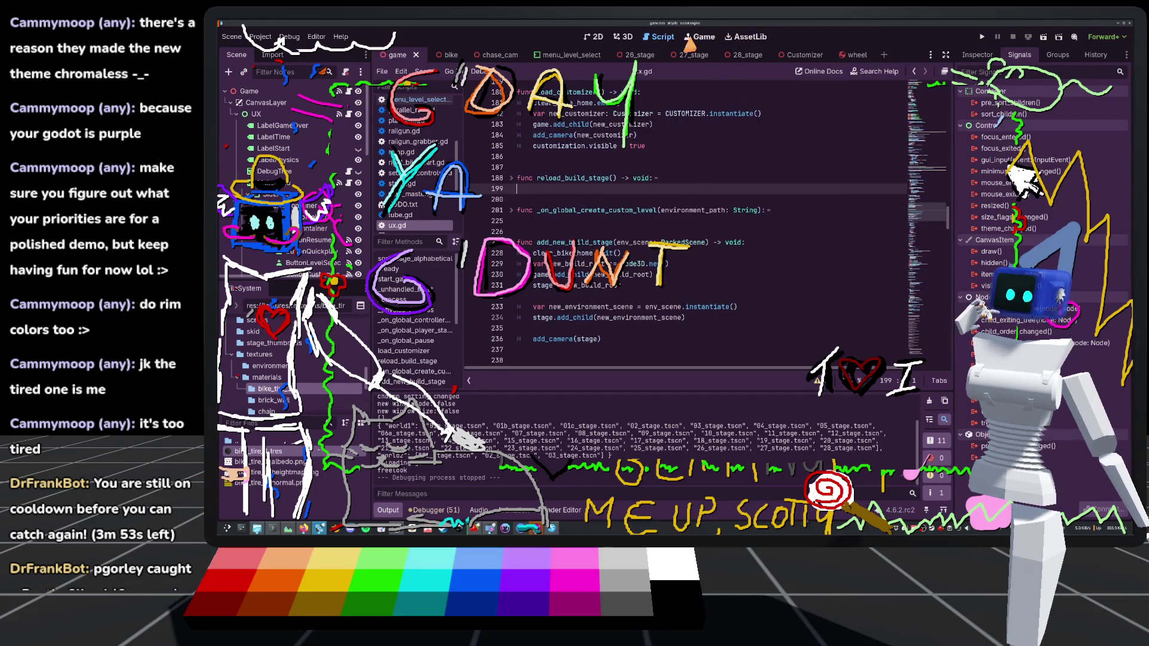
{"action": "left_click", "coordinate": [805, 55]}
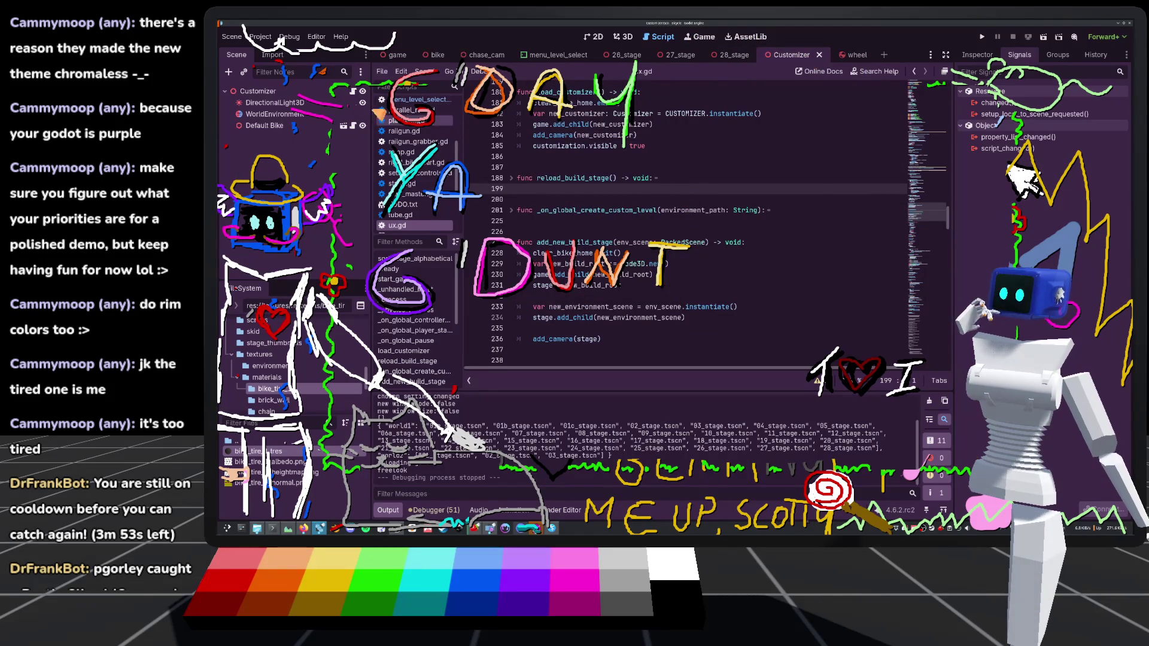
Open global.gd and find the 'customizing := false' declaration
{"action": "left_click", "coordinate": [353, 93]}
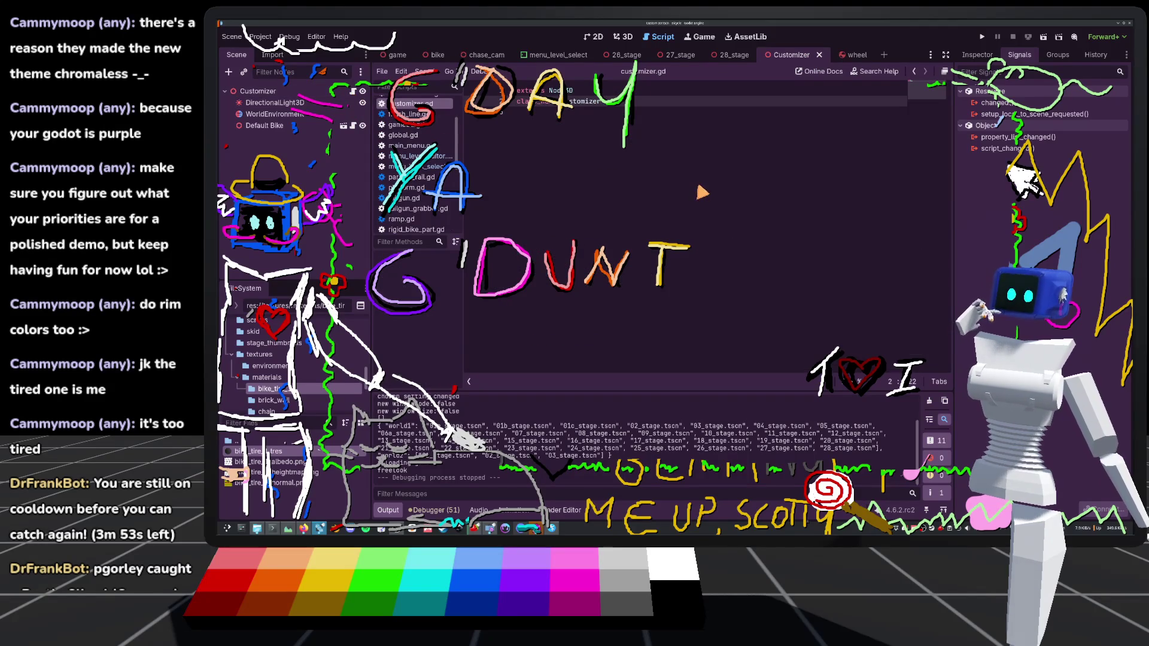
{"action": "left_click", "coordinate": [273, 91]}
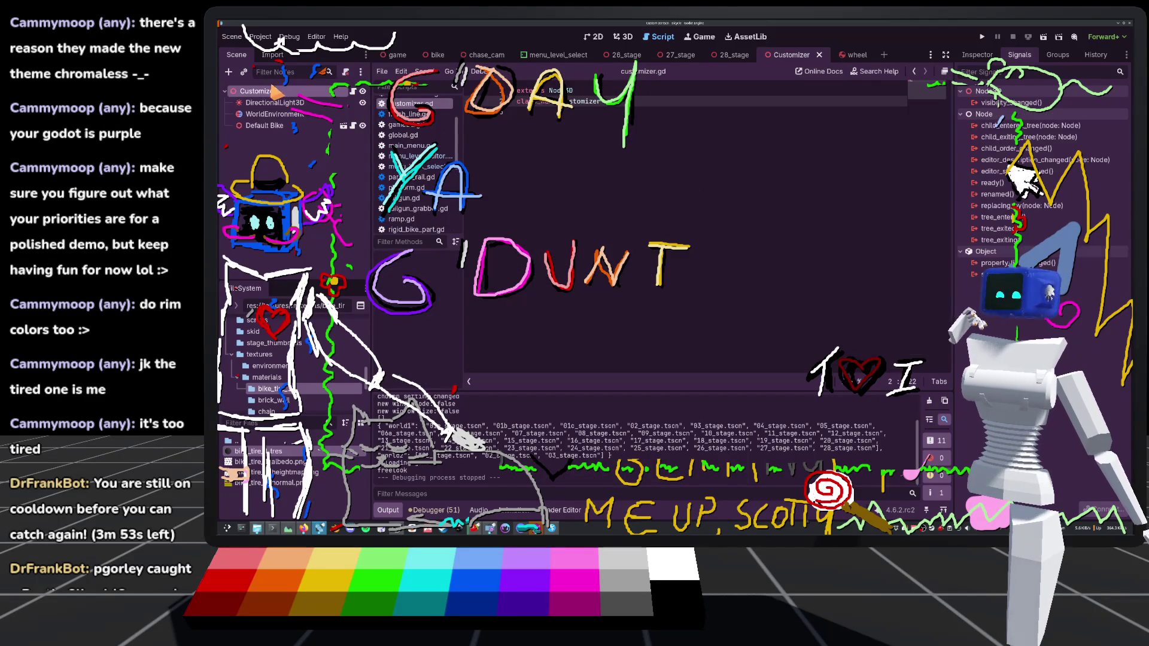
{"action": "left_click", "coordinate": [419, 136]}
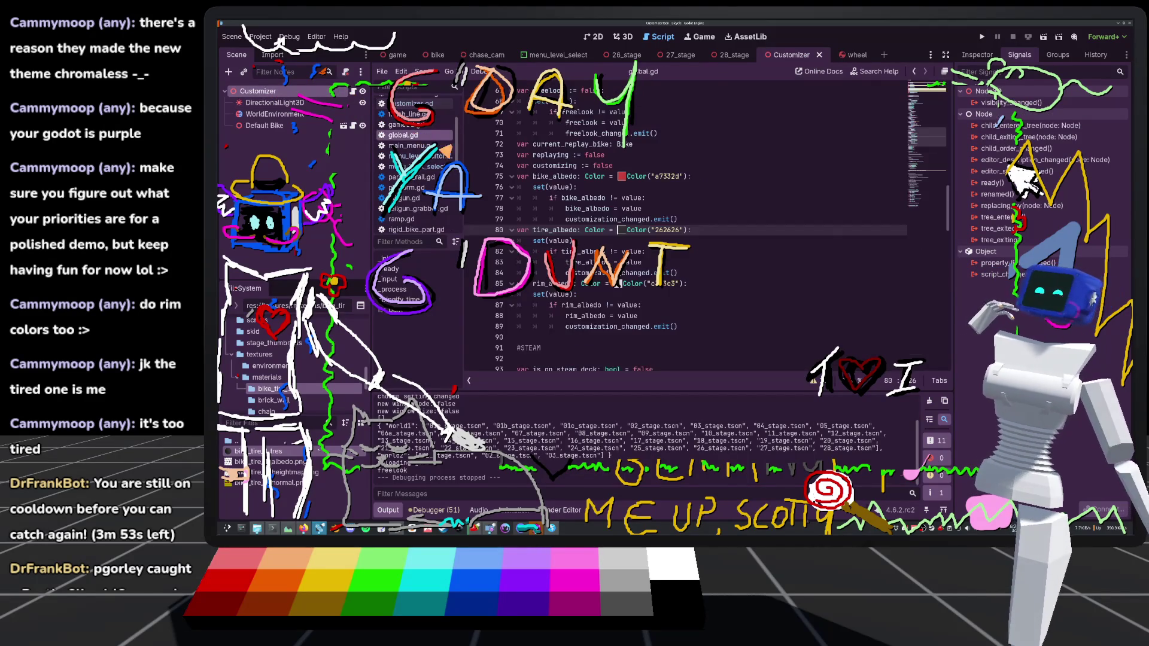
{"action": "scroll", "coordinate": [634, 227], "scroll_direction": "up", "scroll_amount": 8}
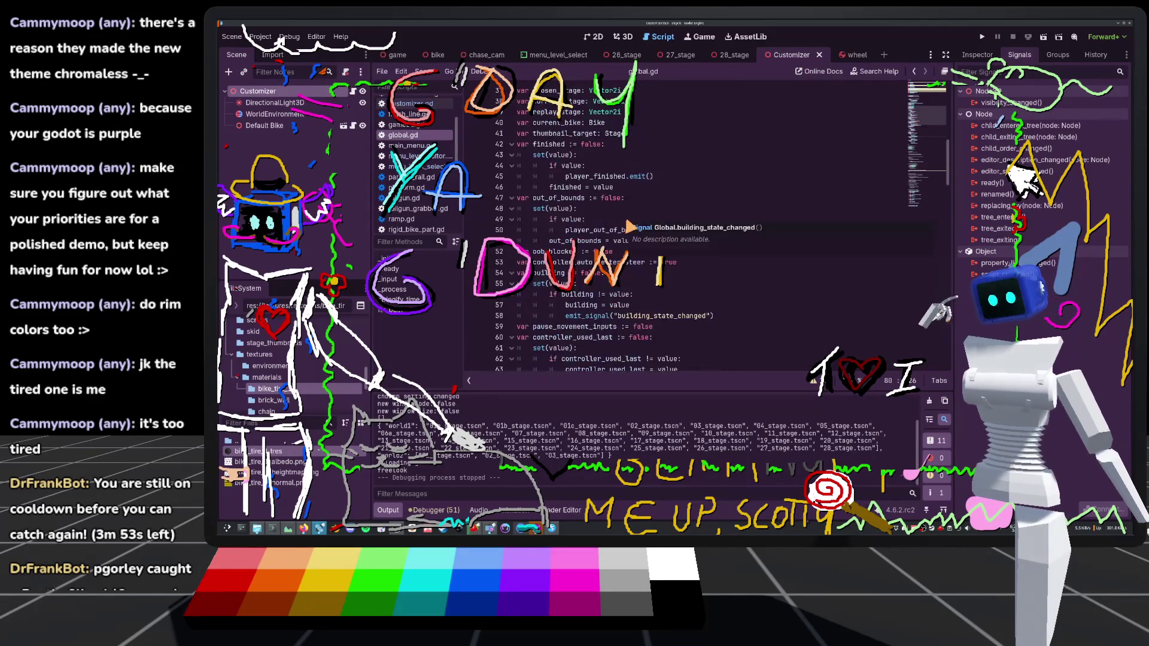
{"action": "scroll", "coordinate": [630, 227], "scroll_direction": "down", "scroll_amount": 8}
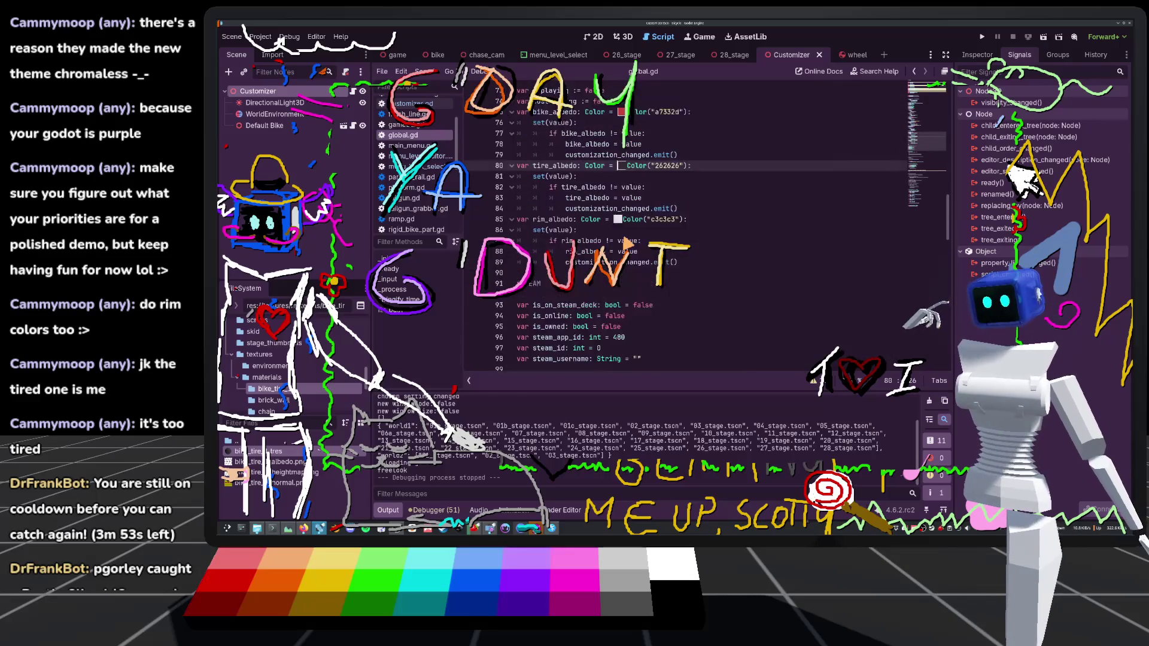
{"action": "scroll", "coordinate": [617, 284], "scroll_direction": "up", "scroll_amount": 2}
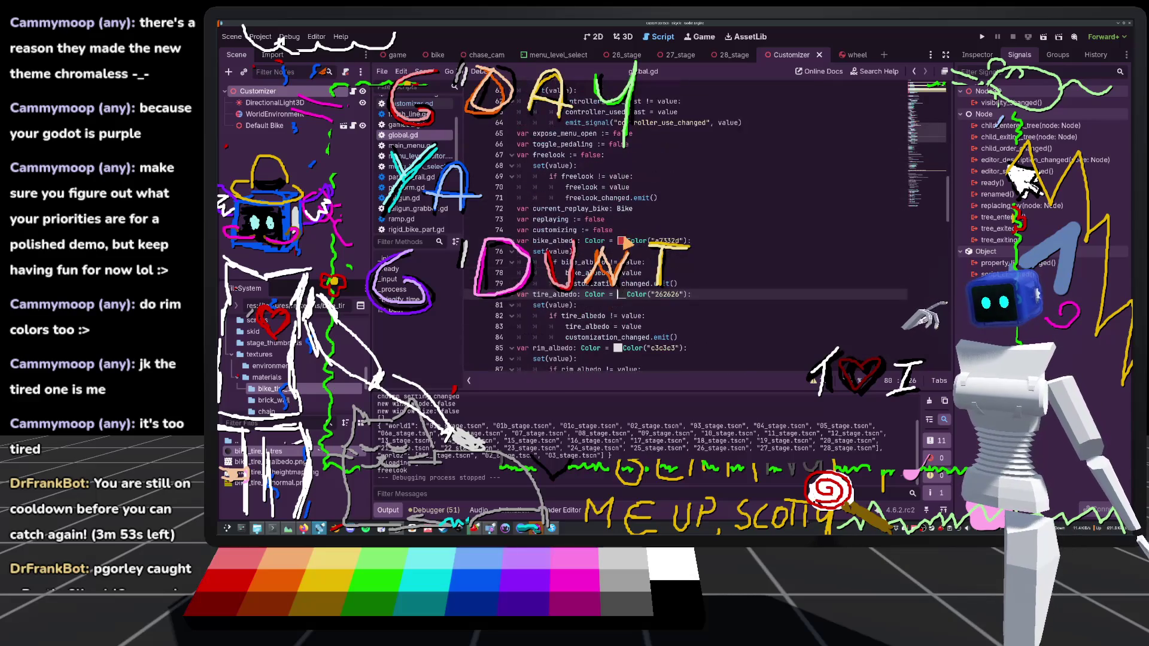
Add a set(value) setter assigning customizing only when customizing != value
{"action": "left_click", "coordinate": [621, 231]}
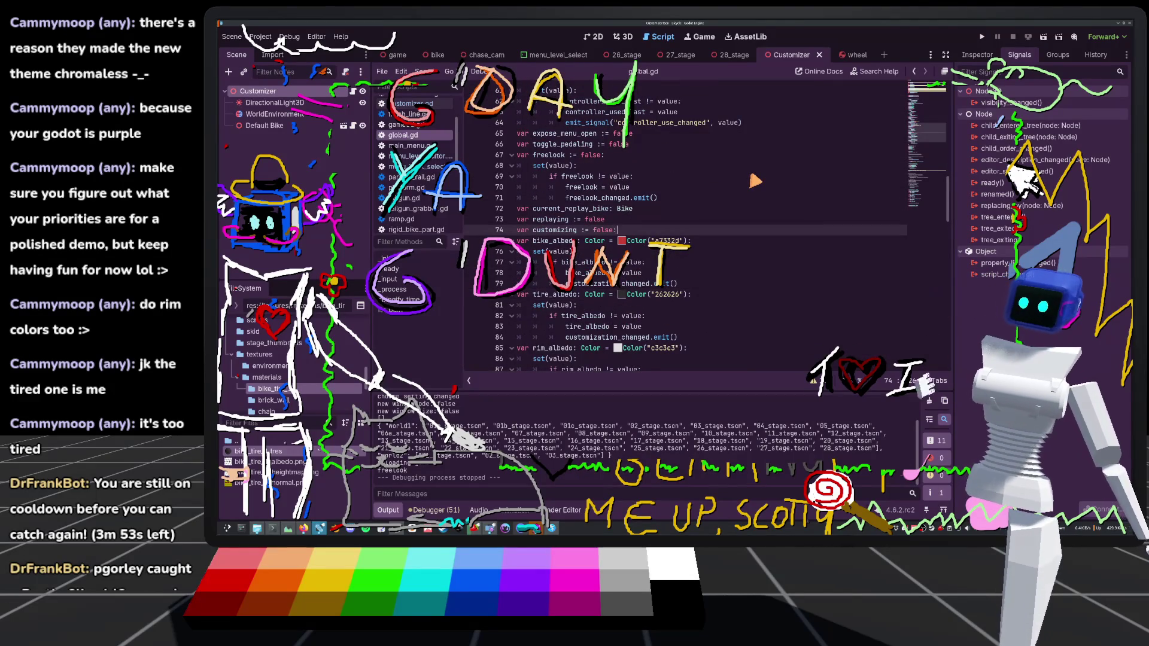
{"action": "key", "text": "Return"}
{"action": "type", "text": "set(value"}
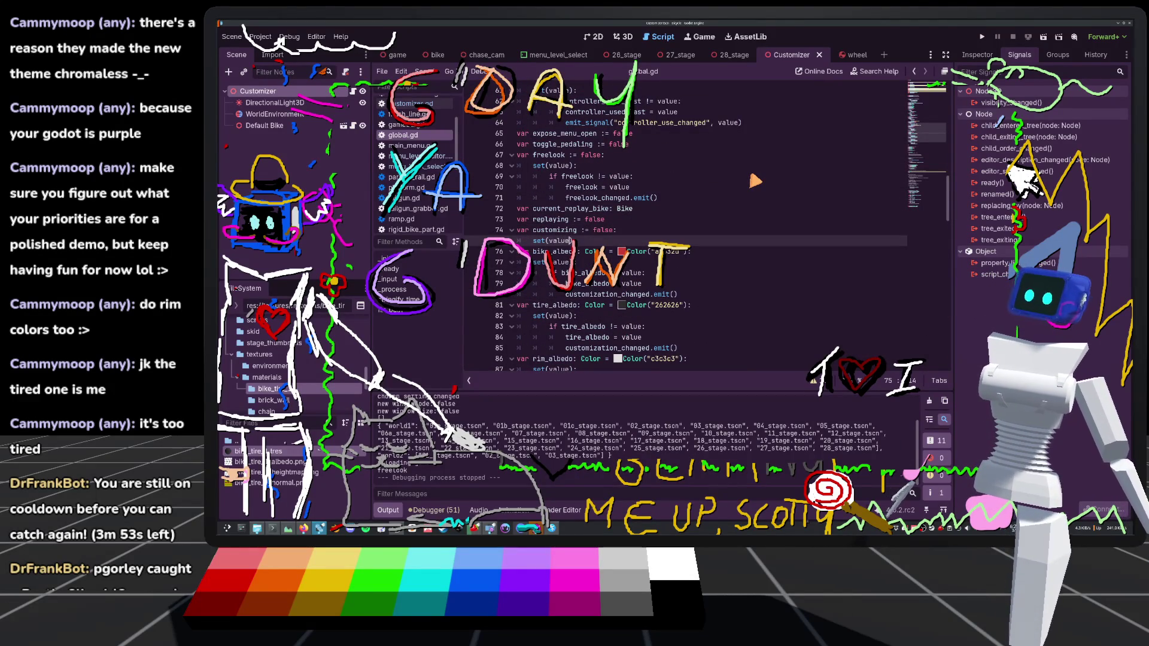
{"action": "key", "text": "Return"}
{"action": "scroll", "coordinate": [755, 180], "scroll_direction": "down", "scroll_amount": 2}
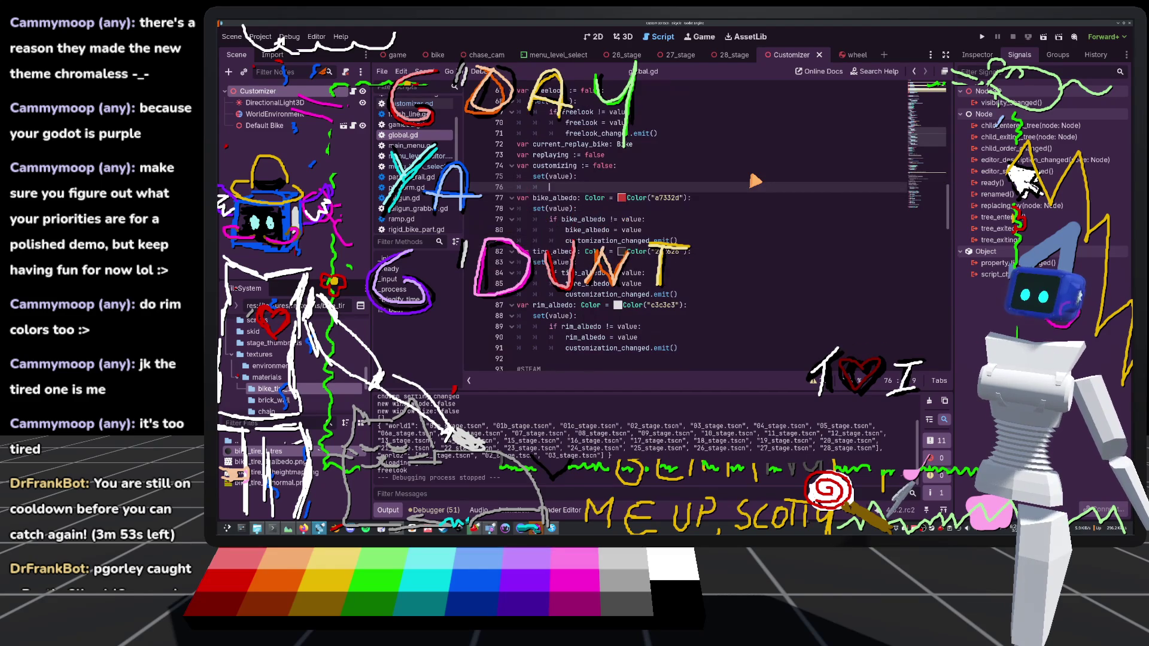
{"action": "type", "text": "if"}
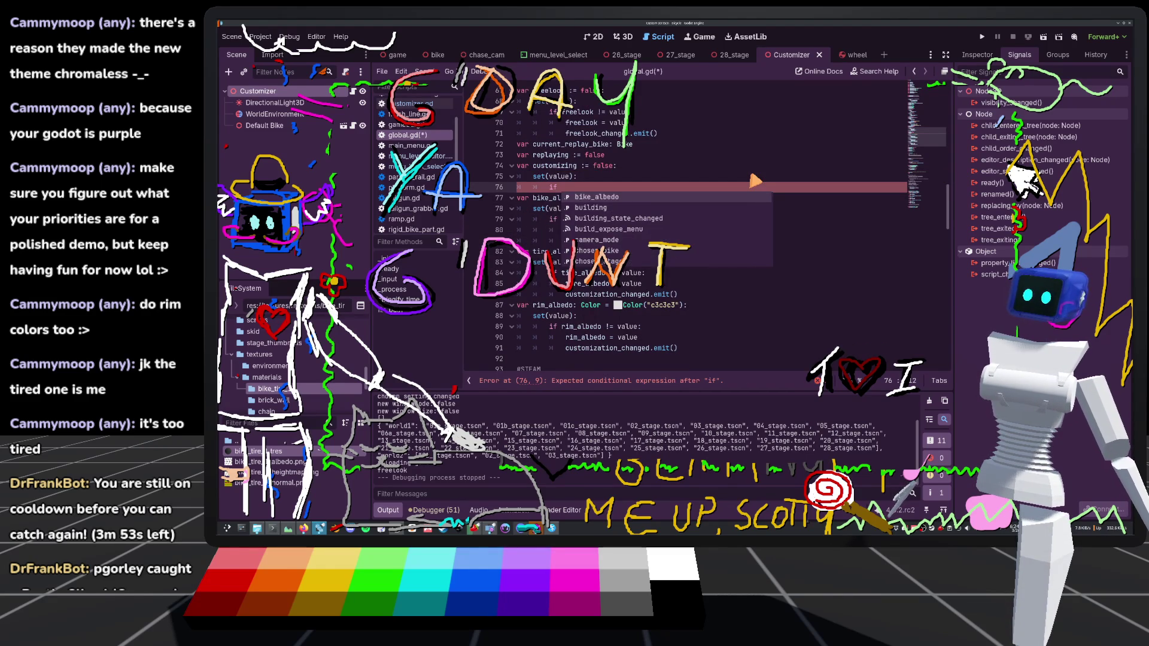
{"action": "type", "text": " cus"}
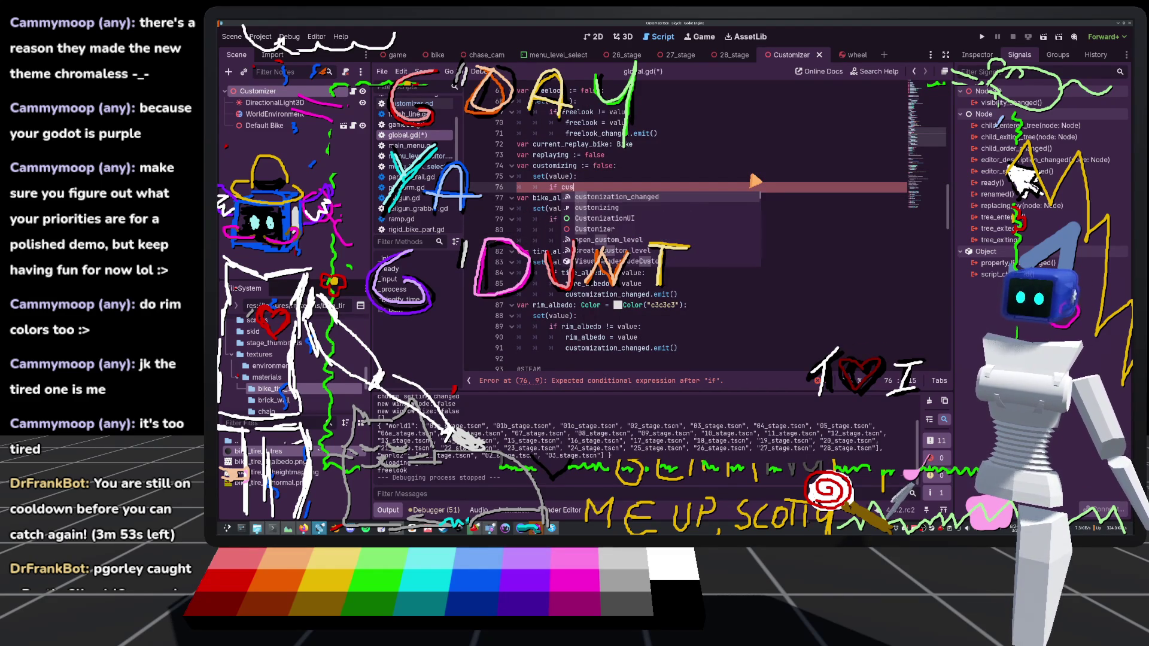
{"action": "type", "text": "tomizing !"}
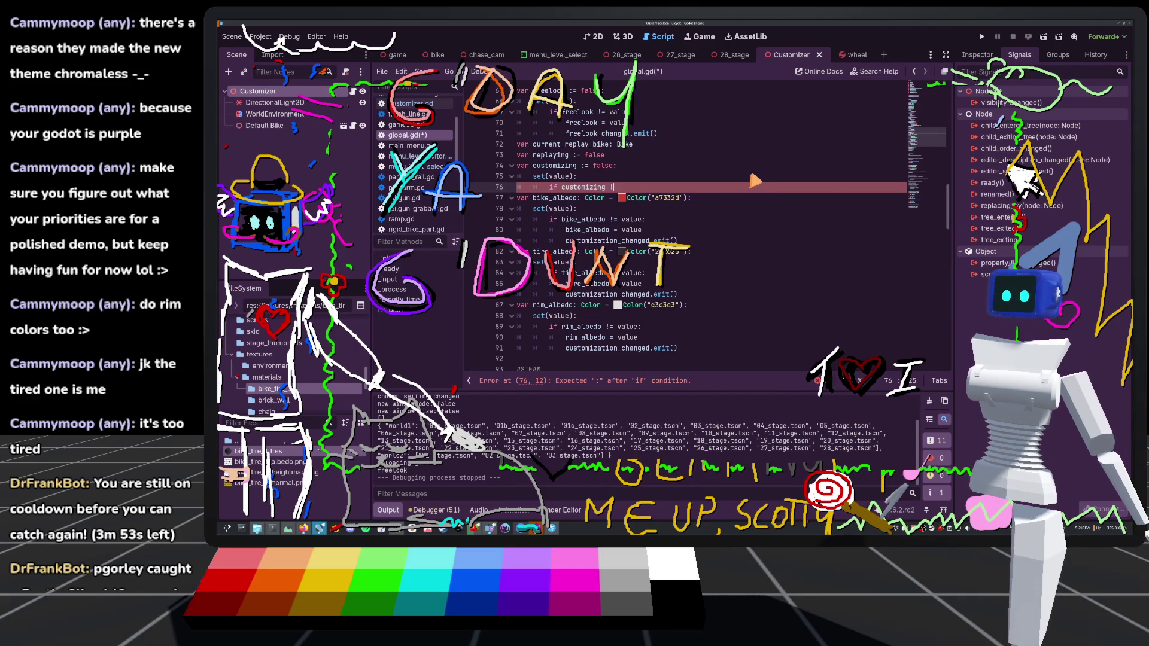
{"action": "type", "text": "= value:"}
{"action": "key", "text": "Return"}
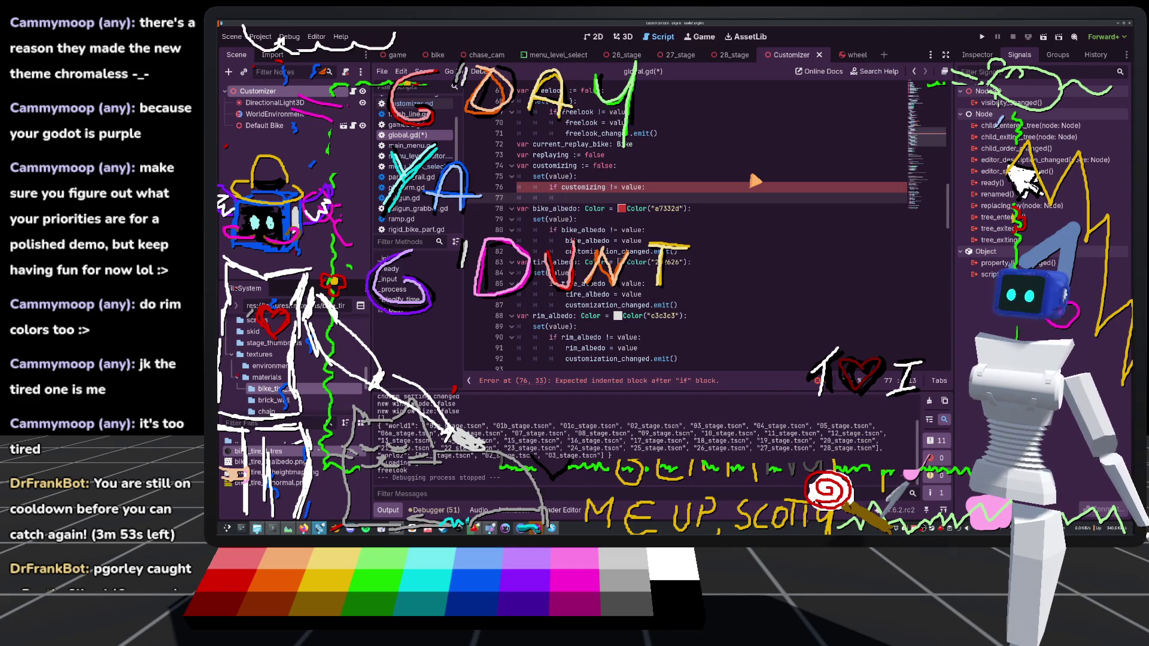
{"action": "type", "text": "custom"}
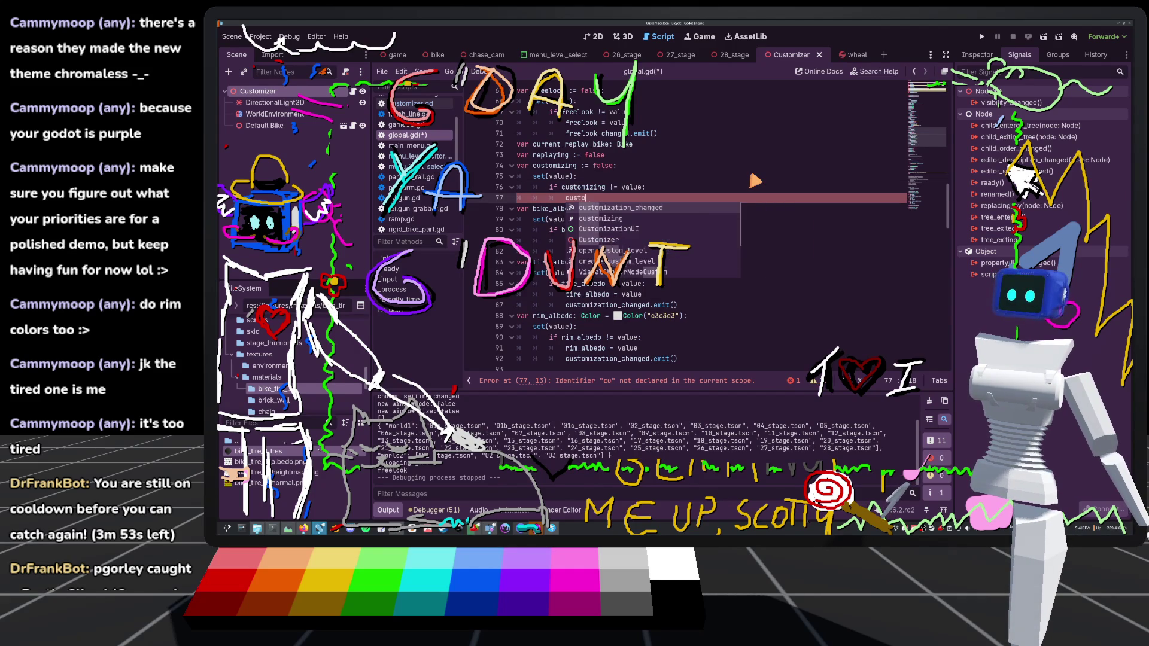
{"action": "key", "text": "Down"}
{"action": "key", "text": "Return"}
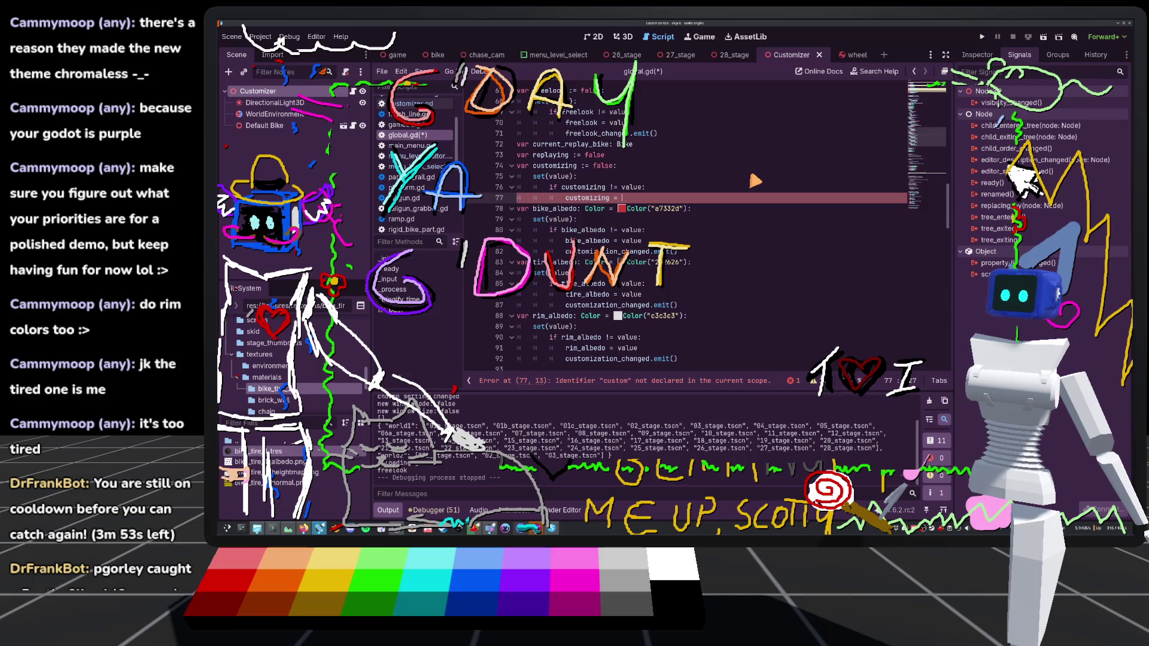
{"action": "type", "text": "value"}
{"action": "key", "text": "Return"}
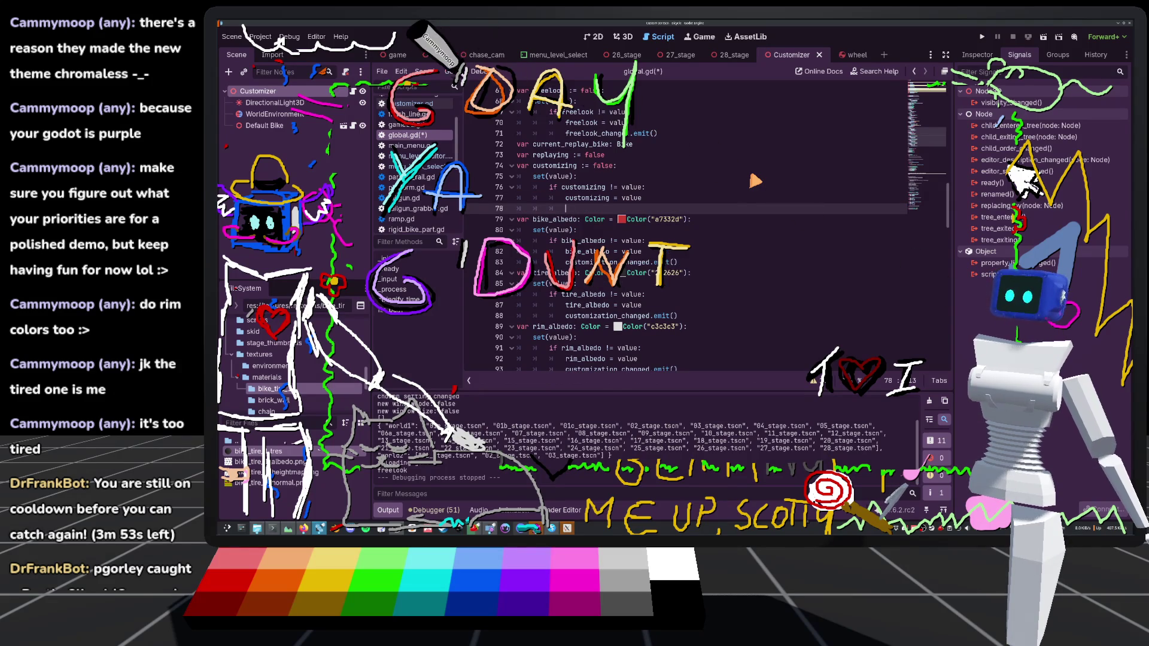
Declare 'signal stopped_customizing' below the customization_changed signal
{"action": "scroll", "coordinate": [733, 194], "scroll_direction": "up", "scroll_amount": 15}
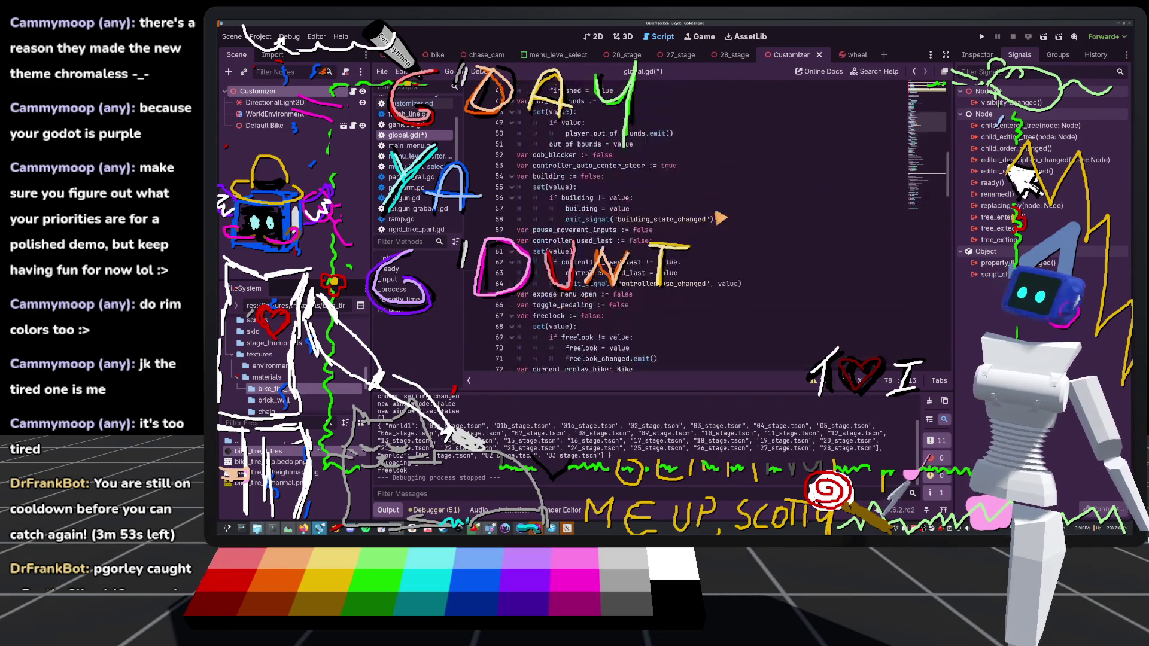
{"action": "scroll", "coordinate": [732, 193], "scroll_direction": "up", "scroll_amount": 3}
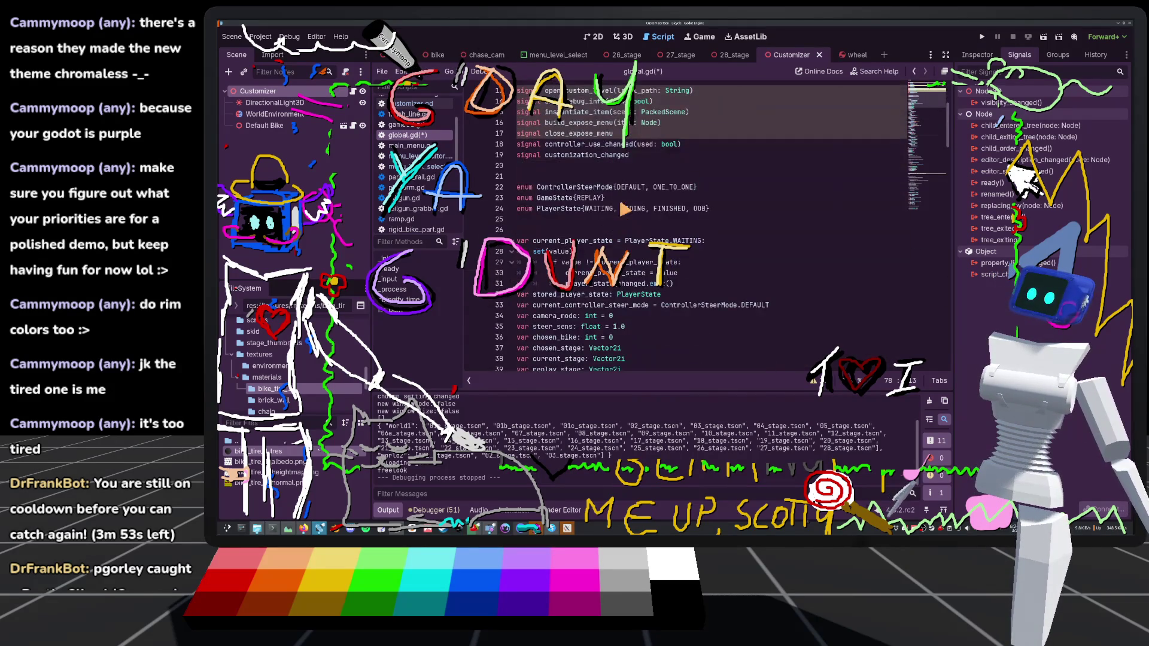
{"action": "double_click", "coordinate": [608, 155]}
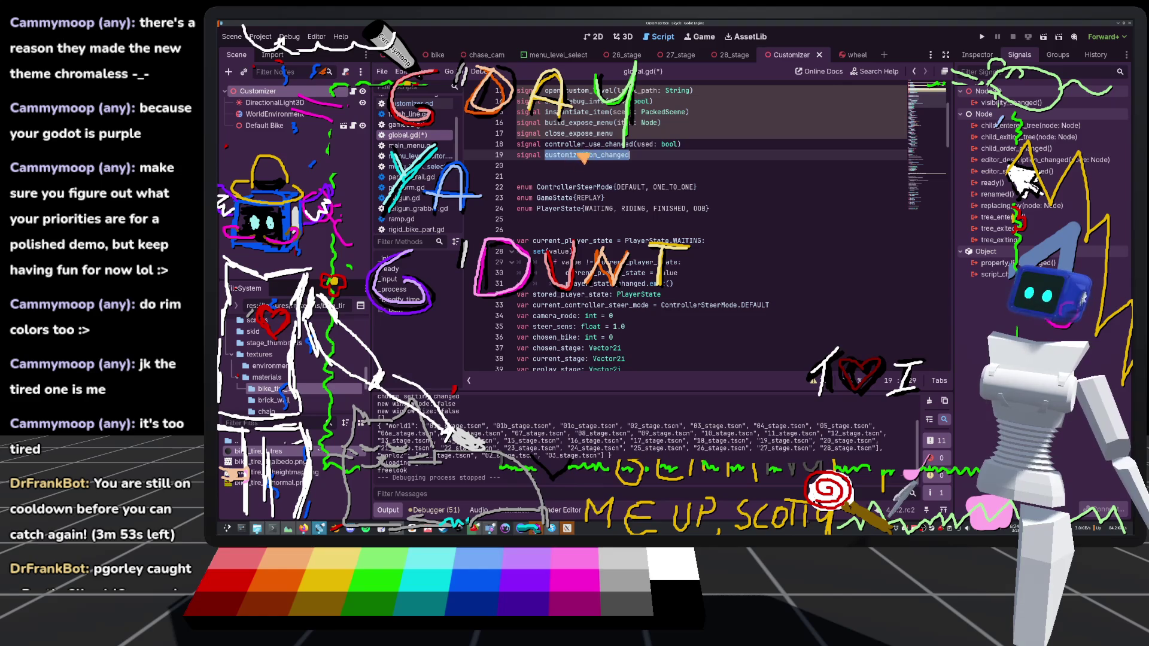
{"action": "left_click", "coordinate": [681, 158]}
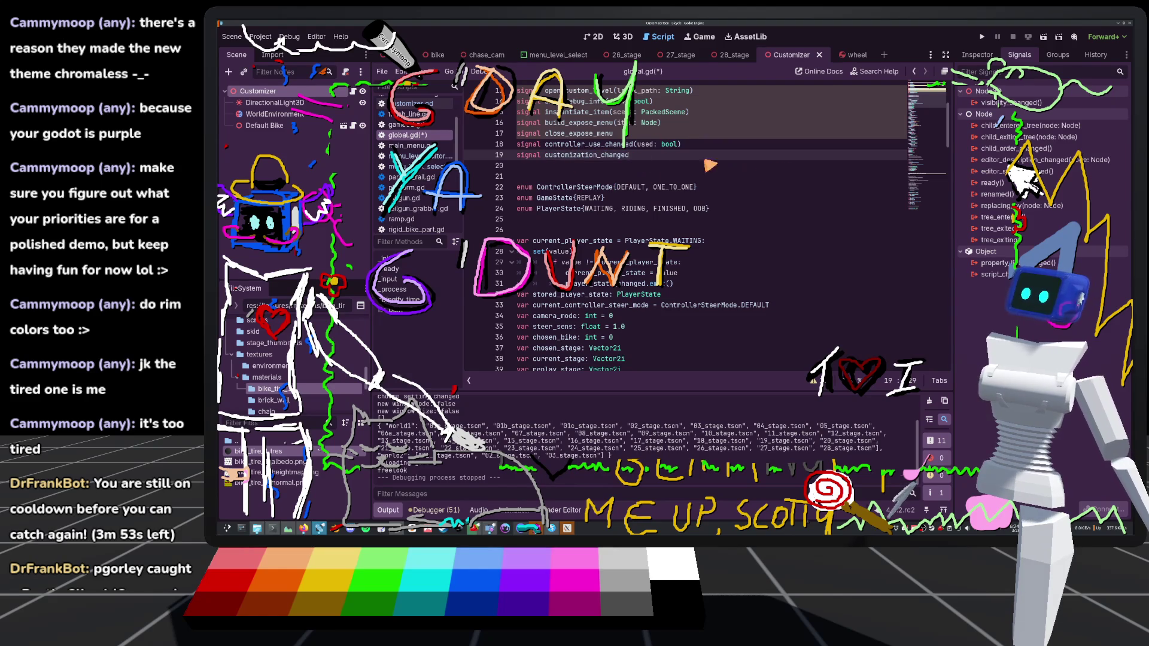
{"action": "key", "text": "Return"}
{"action": "type", "text": "signal stopped_customizing"}
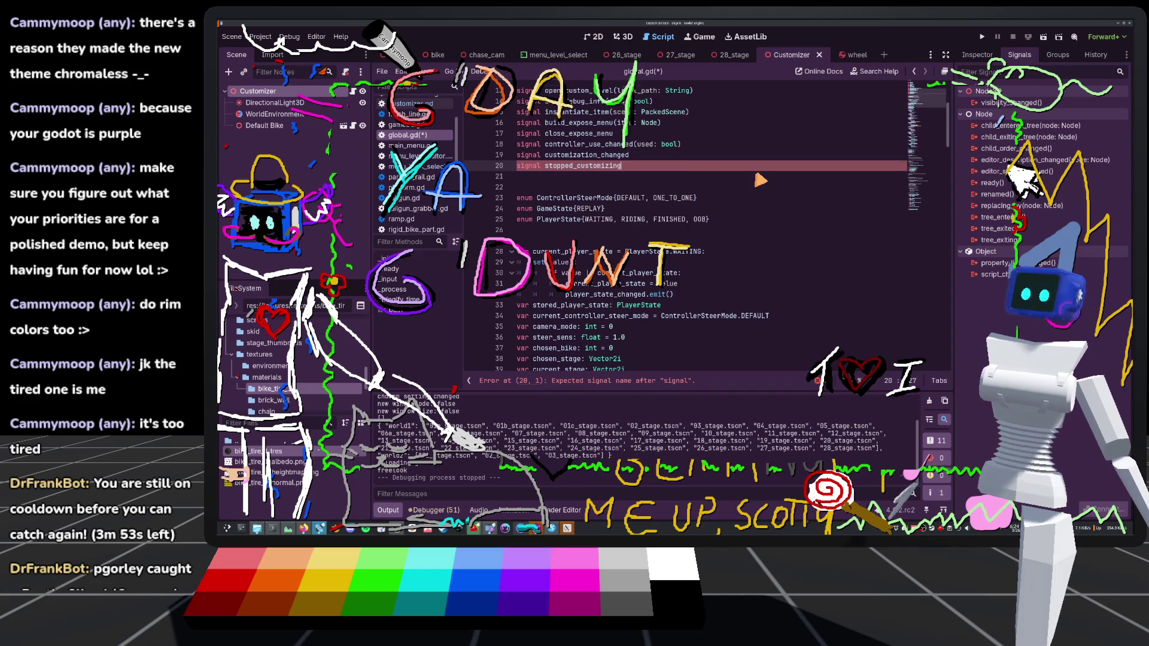
Make the customizing setter call stopped_customizing.emit() when customizing becomes false
{"action": "scroll", "coordinate": [757, 191], "scroll_direction": "down", "scroll_amount": 20}
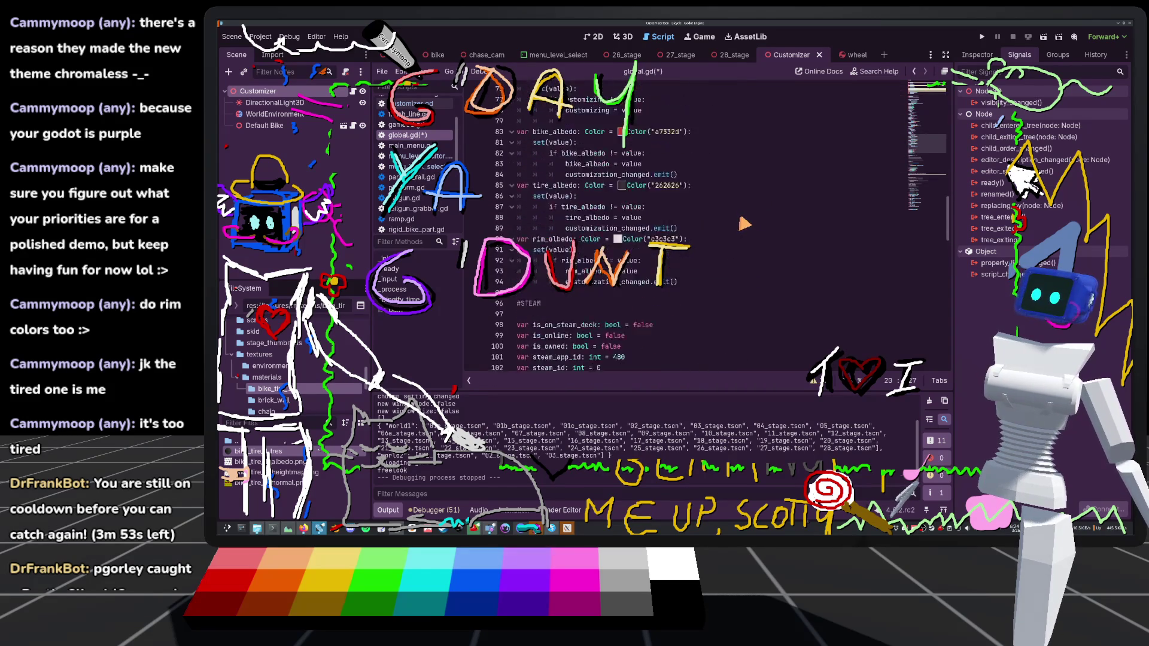
{"action": "scroll", "coordinate": [744, 224], "scroll_direction": "up", "scroll_amount": 3}
{"action": "left_click", "coordinate": [604, 189]}
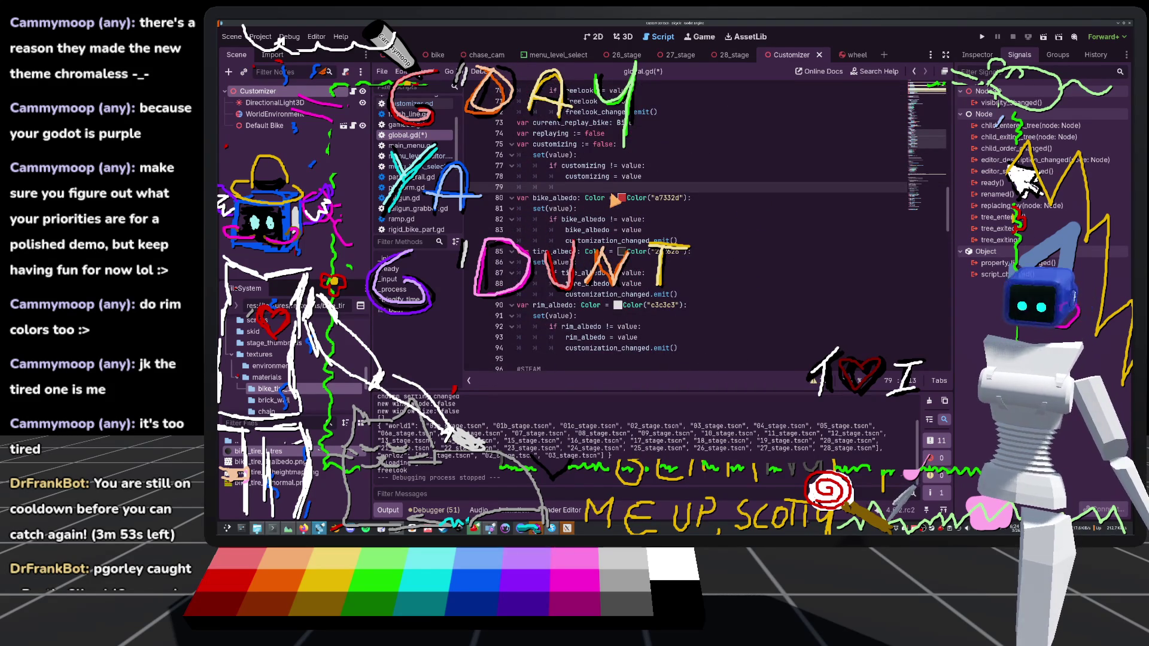
{"action": "type", "text": "if not customizing:"}
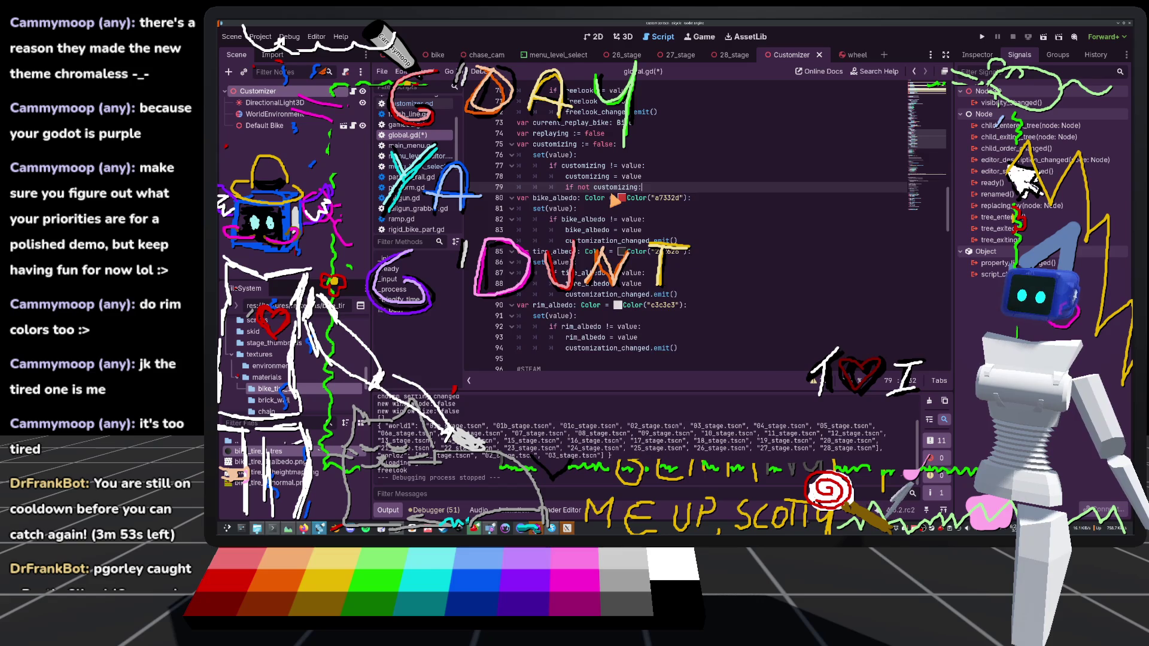
{"action": "key", "text": "Return"}
{"action": "type", "text": "stop"}
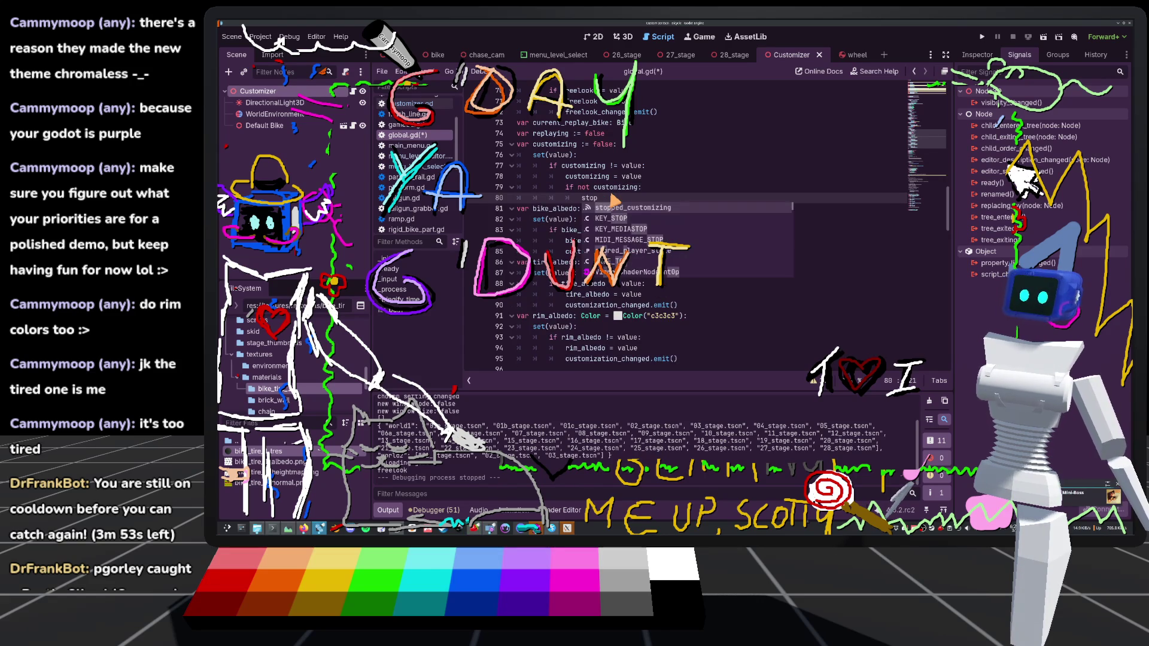
{"action": "key", "text": "Return"}
{"action": "type", "text": ".emit("}
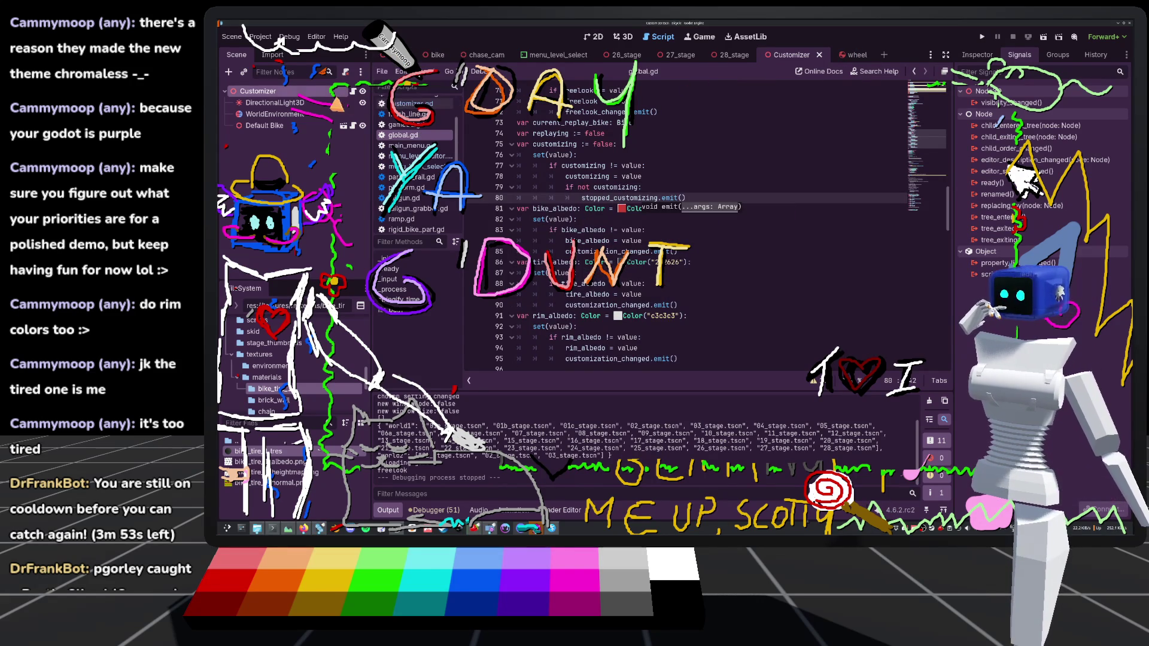
{"action": "left_click", "coordinate": [353, 91]}
In _ready, connect Global.stopped_customizing to _on_global_stopped_customizing
{"action": "key", "text": "Return"}
{"action": "key", "text": "Return"}
{"action": "key", "text": "Return"}
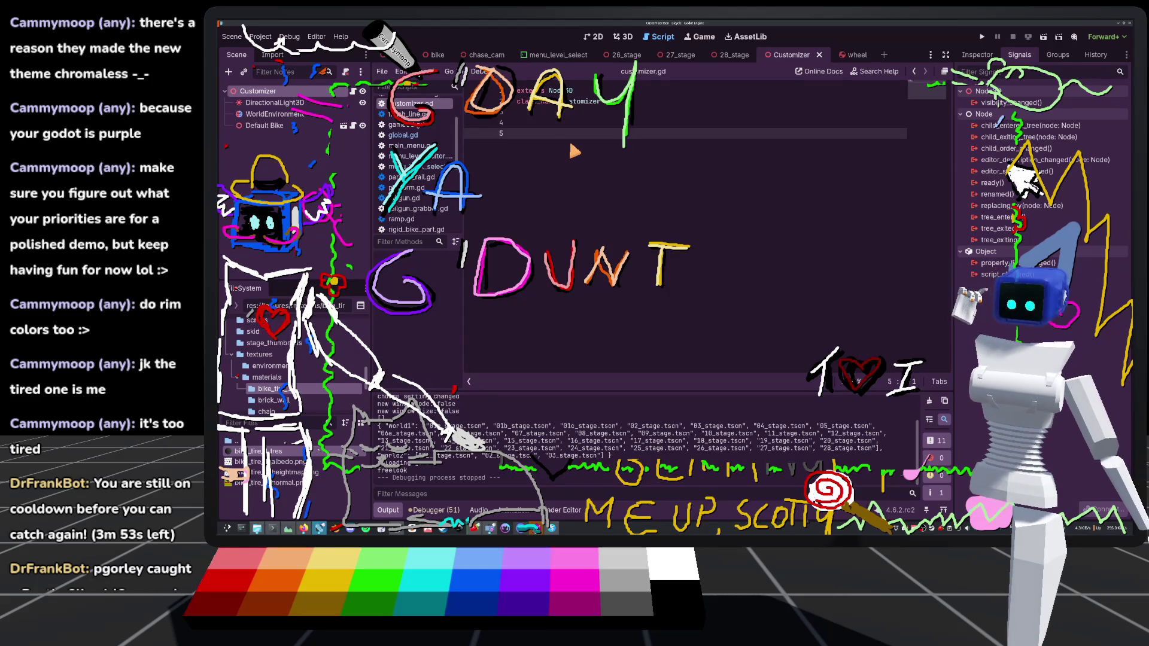
{"action": "type", "text": "gu"}
{"action": "key", "text": "BackSpace"}
{"action": "key", "text": "BackSpace"}
{"action": "type", "text": "func _r"}
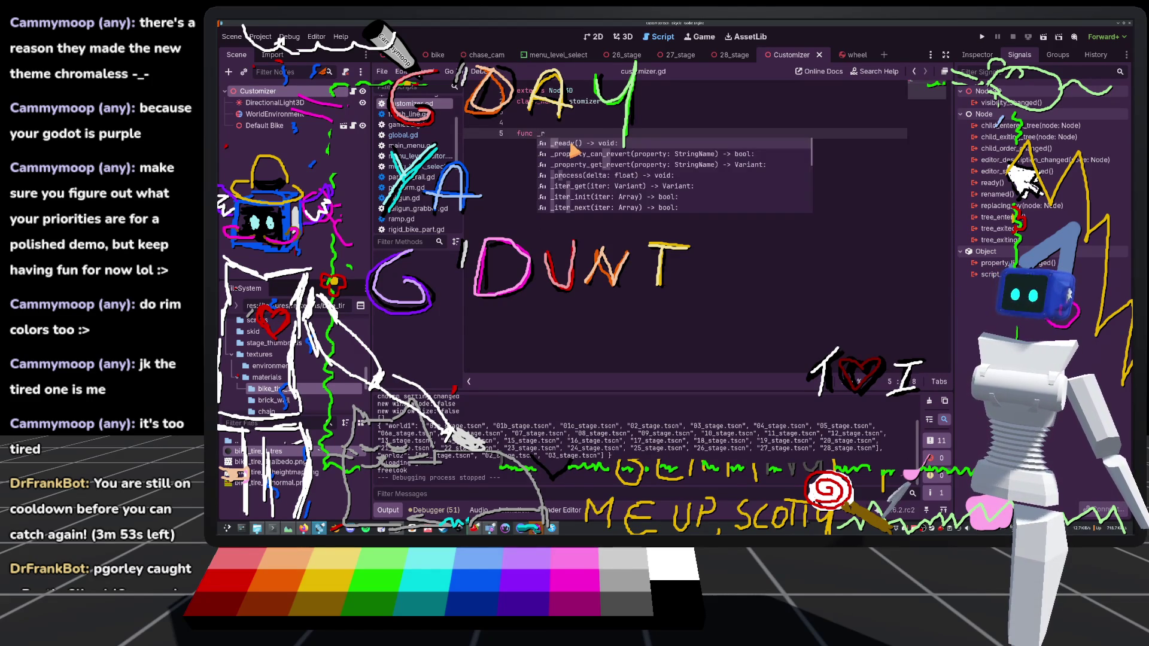
{"action": "key", "text": "Return"}
{"action": "key", "text": "Return"}
{"action": "type", "text": "st"}
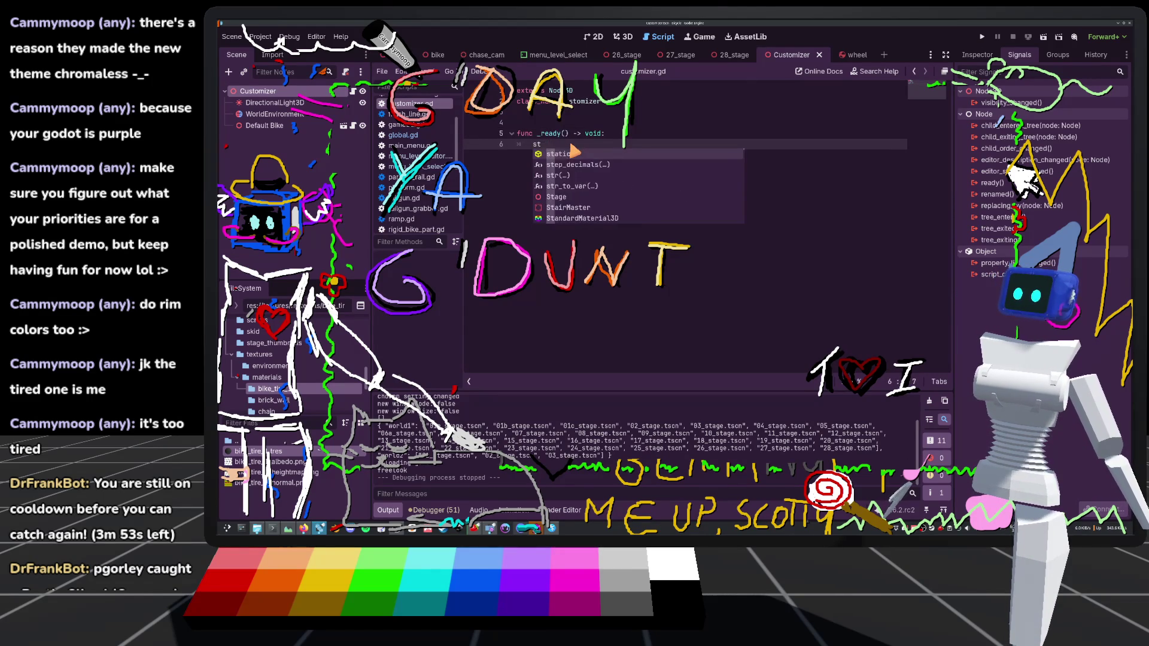
{"action": "key", "text": "BackSpace"}
{"action": "type", "text": "stepp"}
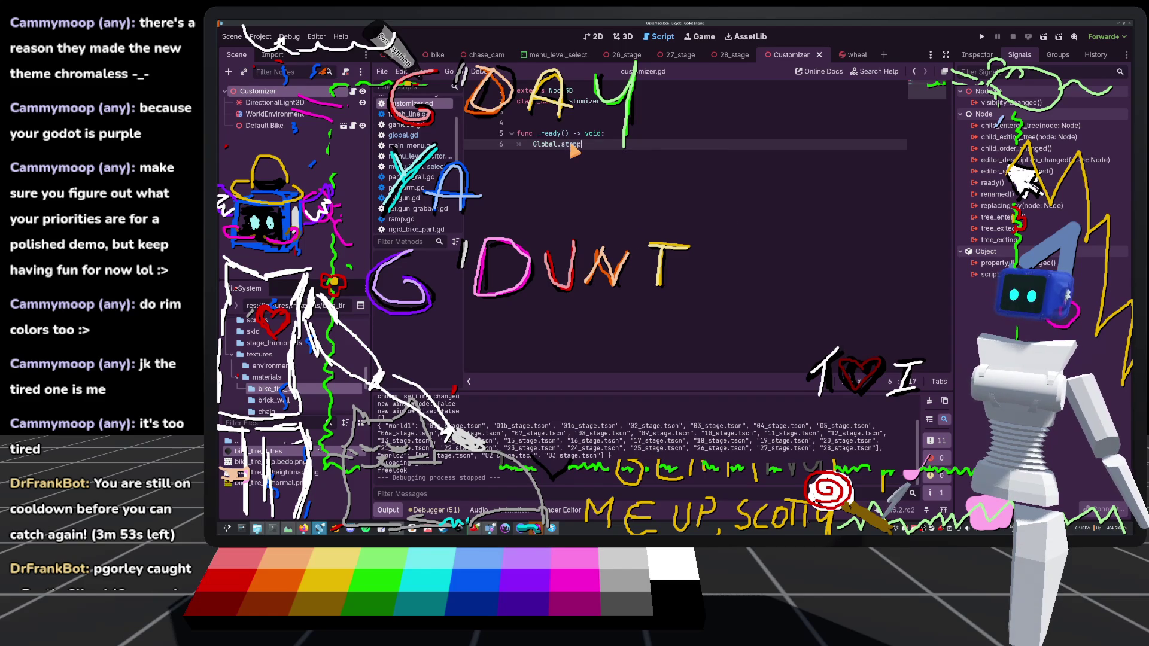
{"action": "type", "text": "p_customizing.emit("}
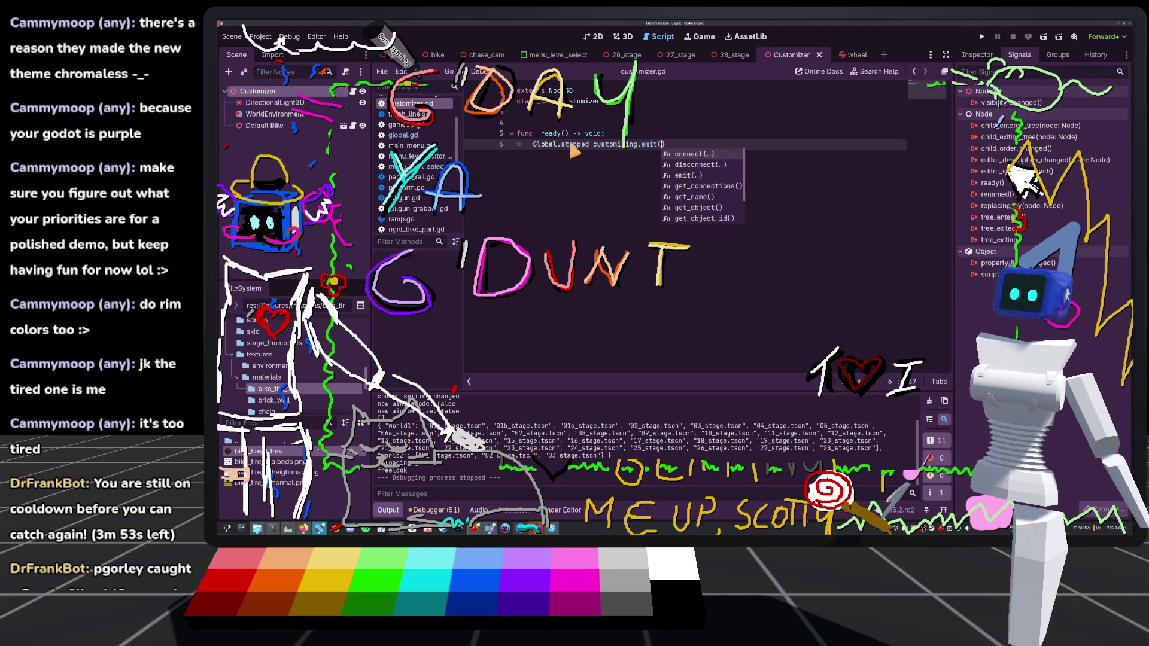
{"action": "key", "text": "Return"}
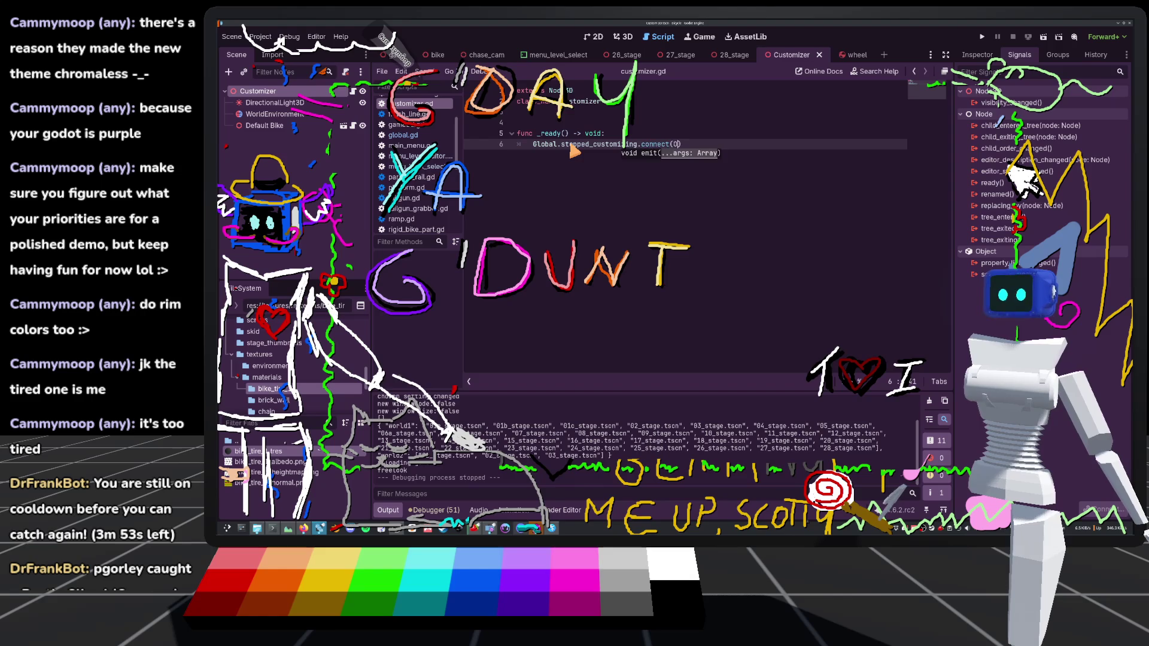
{"action": "key", "text": "BackSpace"}
{"action": "type", "text": "on_global_stopp"}
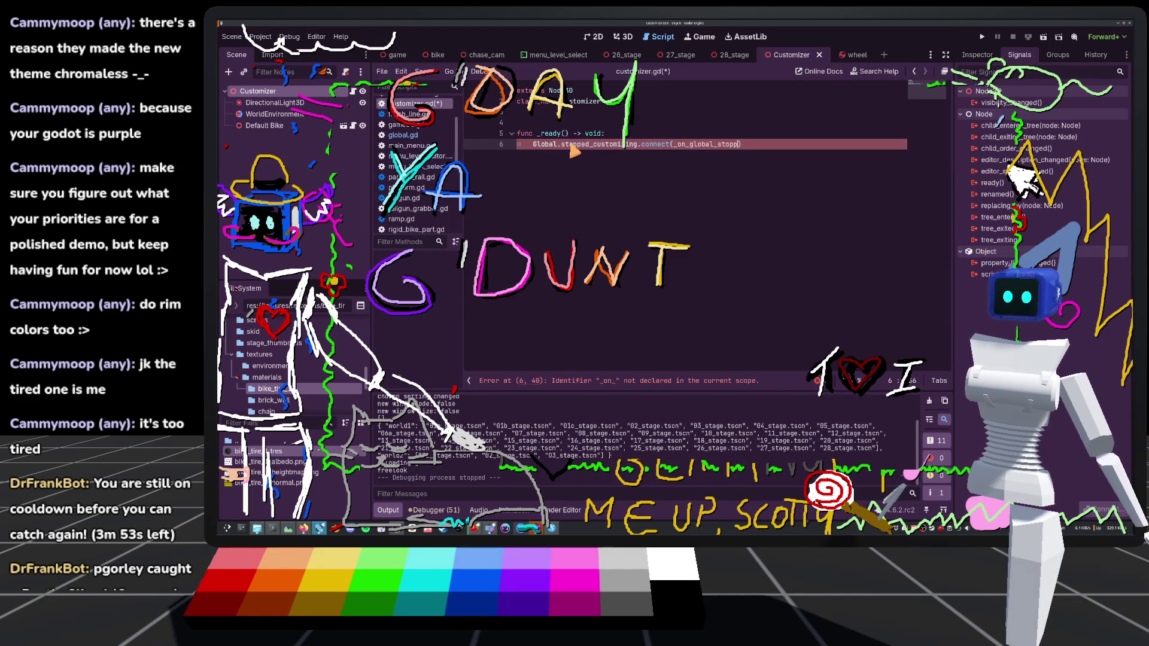
{"action": "key", "text": "BackSpace"}
{"action": "key", "text": "BackSpace"}
{"action": "key", "text": "BackSpace"}
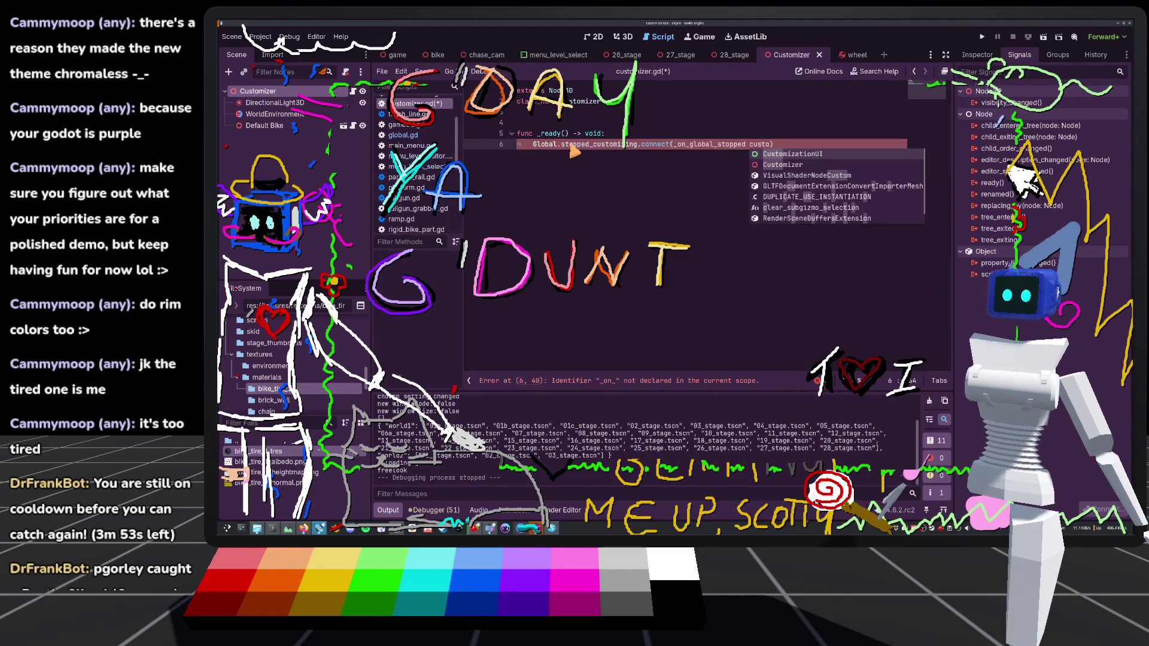
{"action": "key", "text": "Return"}
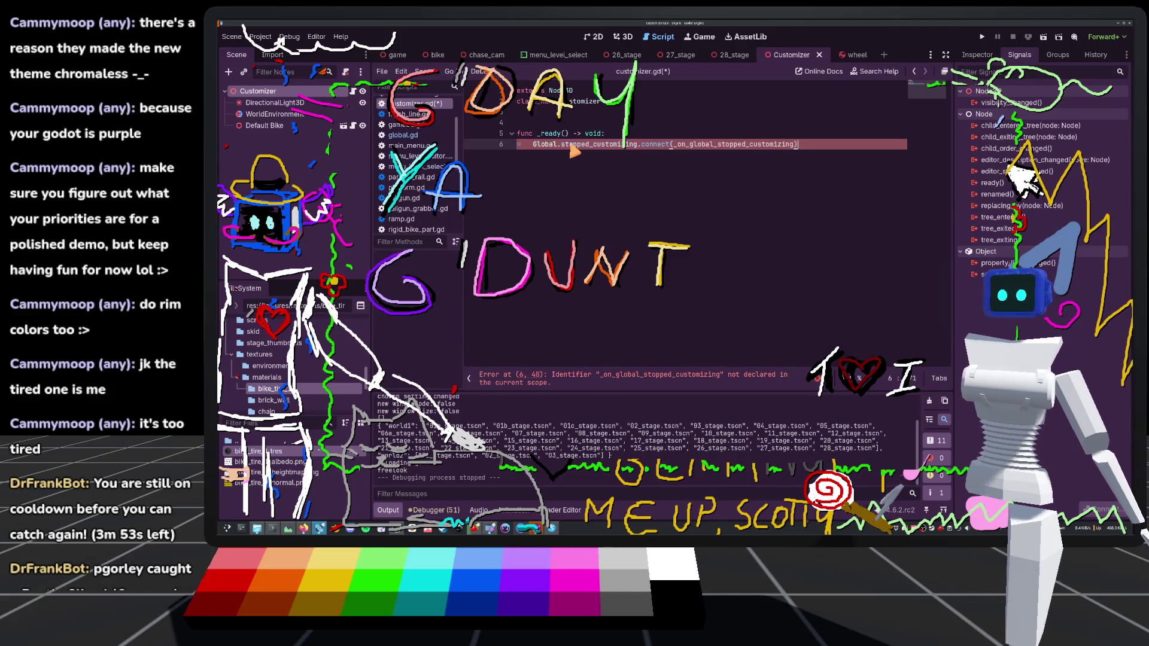
{"action": "key", "text": "Return"}
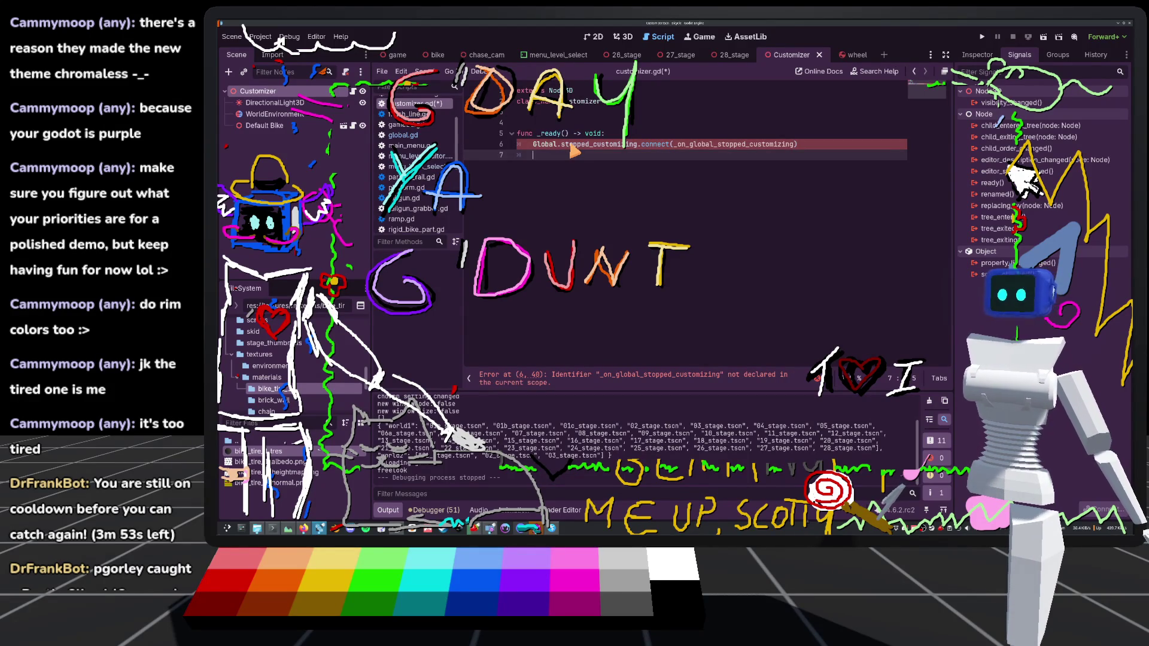
{"action": "key", "text": "BackSpace"}
{"action": "key", "text": "BackSpace"}
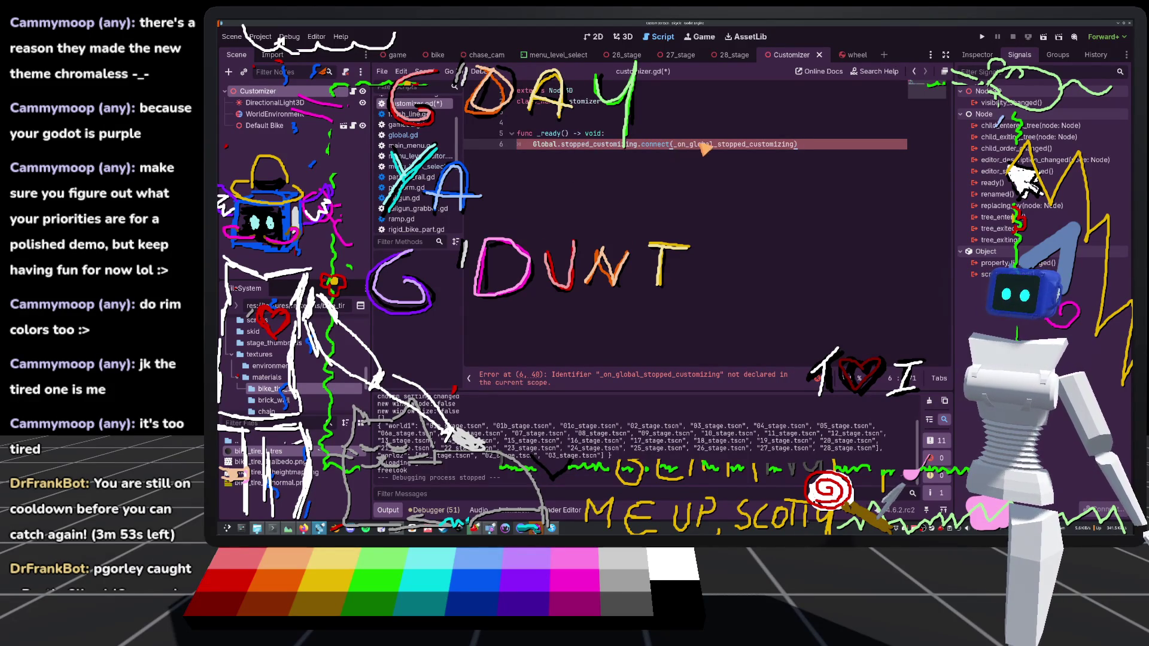
Add func _on_global_stopped_customizing() calling queue_free() and save customizer.gd
{"action": "double_click", "coordinate": [700, 146]}
{"action": "key", "text": "ctrl+c"}
{"action": "left_click", "coordinate": [594, 213]}
{"action": "key", "text": "Return"}
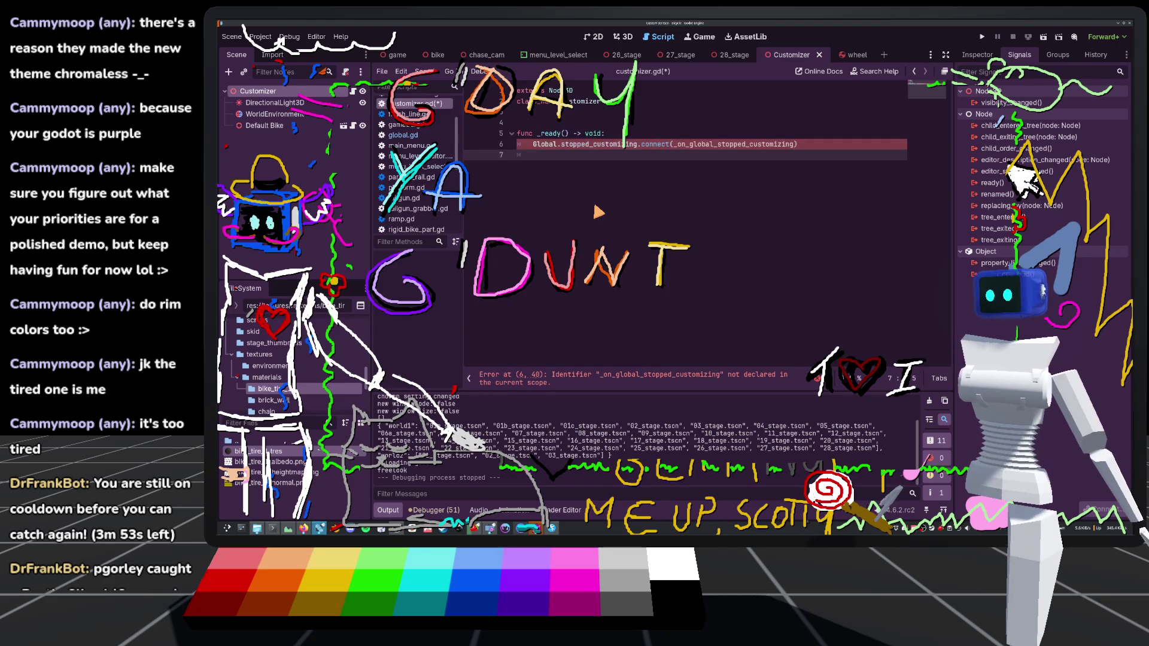
{"action": "key", "text": "Return"}
{"action": "key", "text": "Return"}
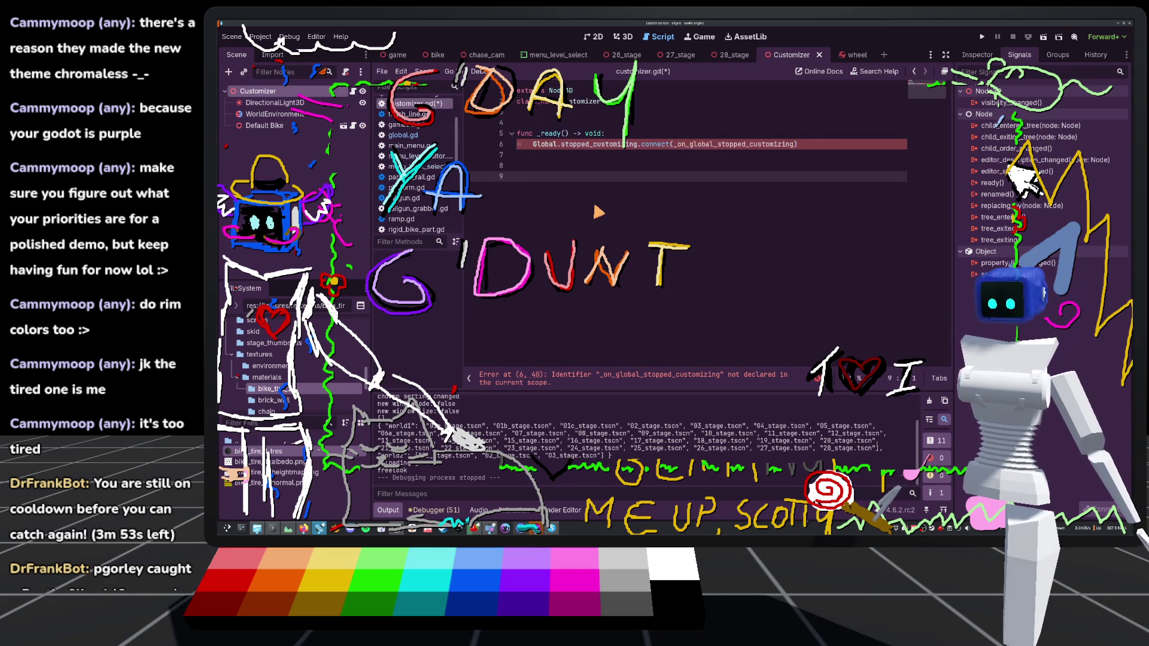
{"action": "type", "text": "func"}
{"action": "key", "text": "ctrl+v"}
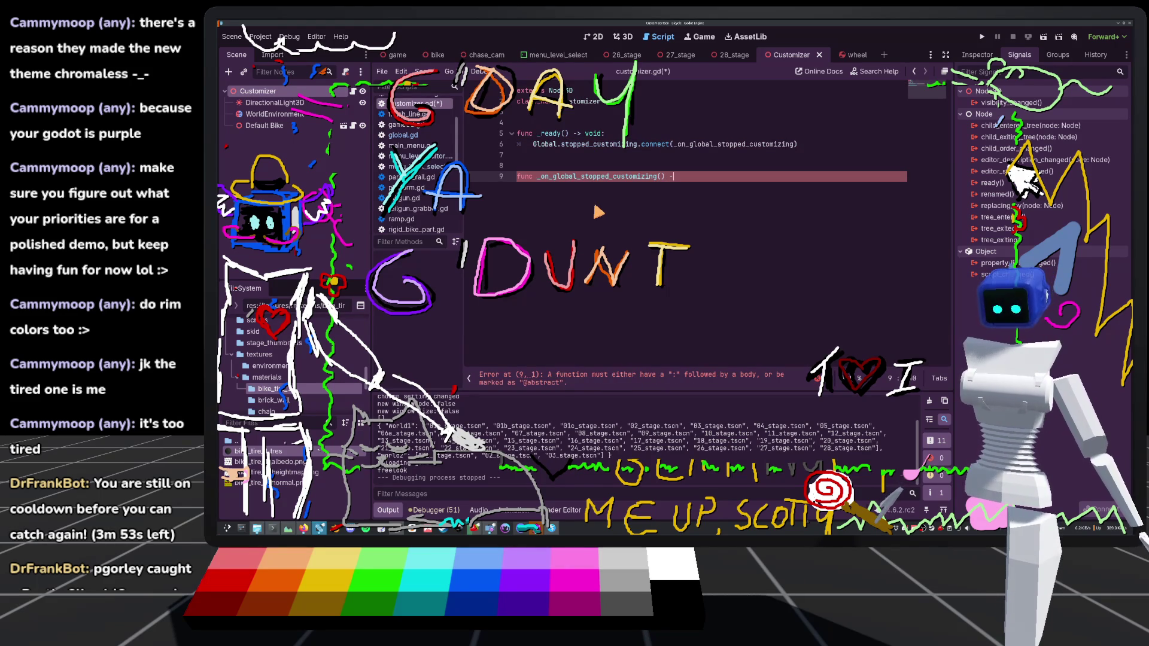
{"action": "type", "text": ":"}
{"action": "key", "text": "Return"}
{"action": "type", "text": "queu"}
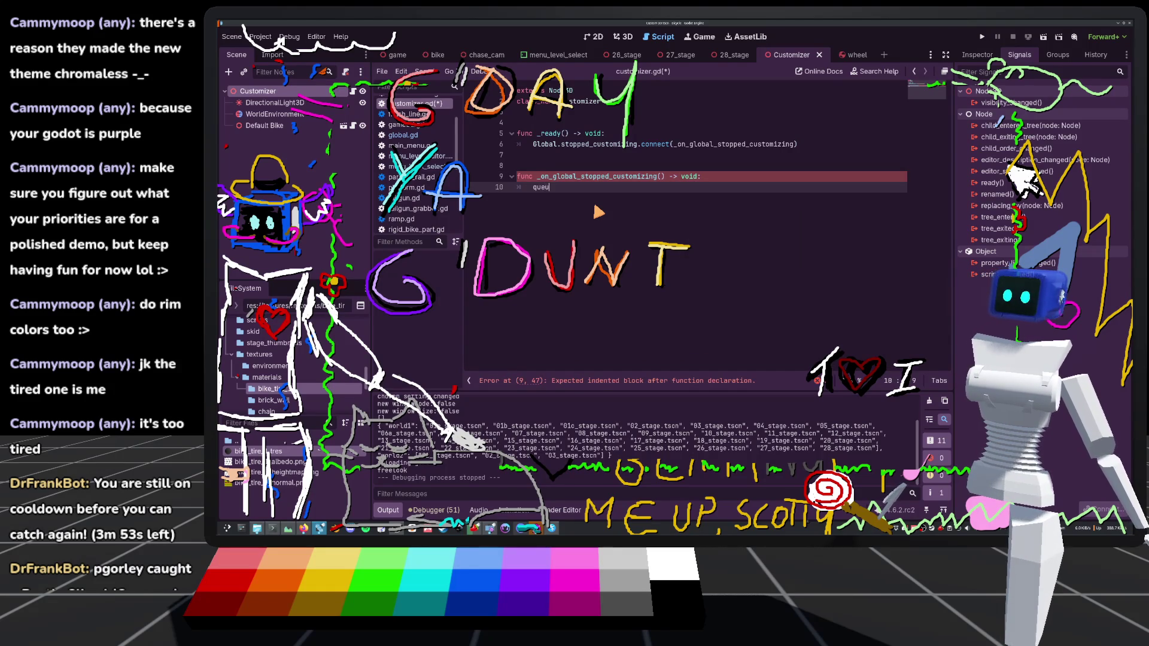
{"action": "left_click", "coordinate": [596, 208]}
{"action": "key", "text": "ctrl+s"}
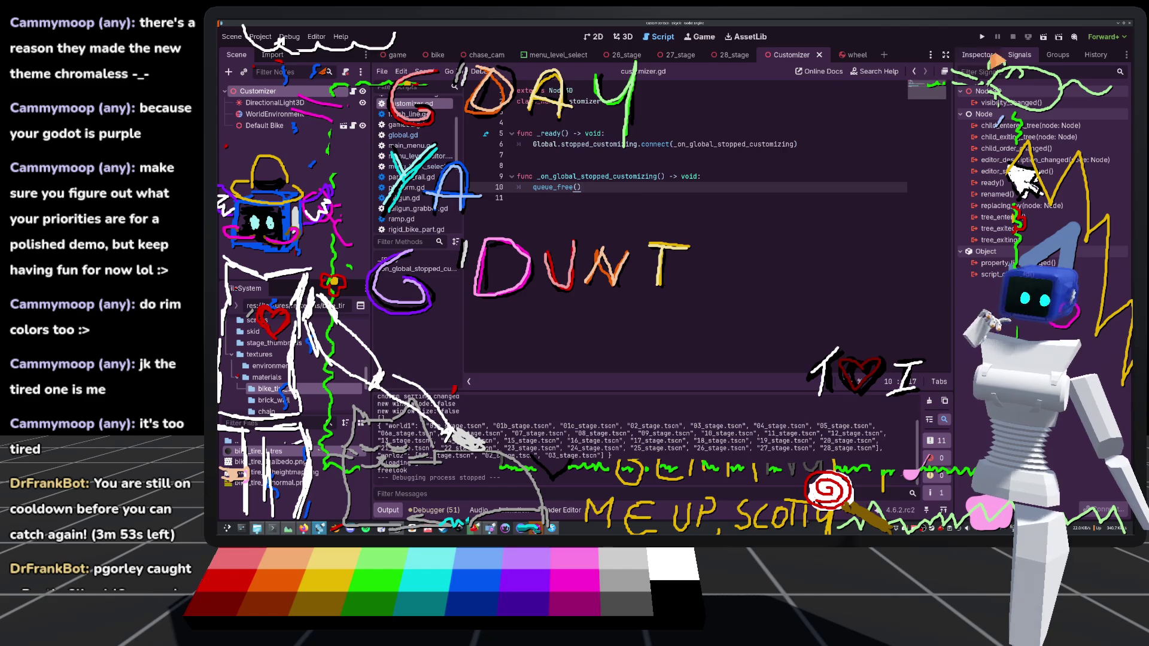
Switch the music to a different song and launch the game project
{"action": "left_click", "coordinate": [474, 528]}
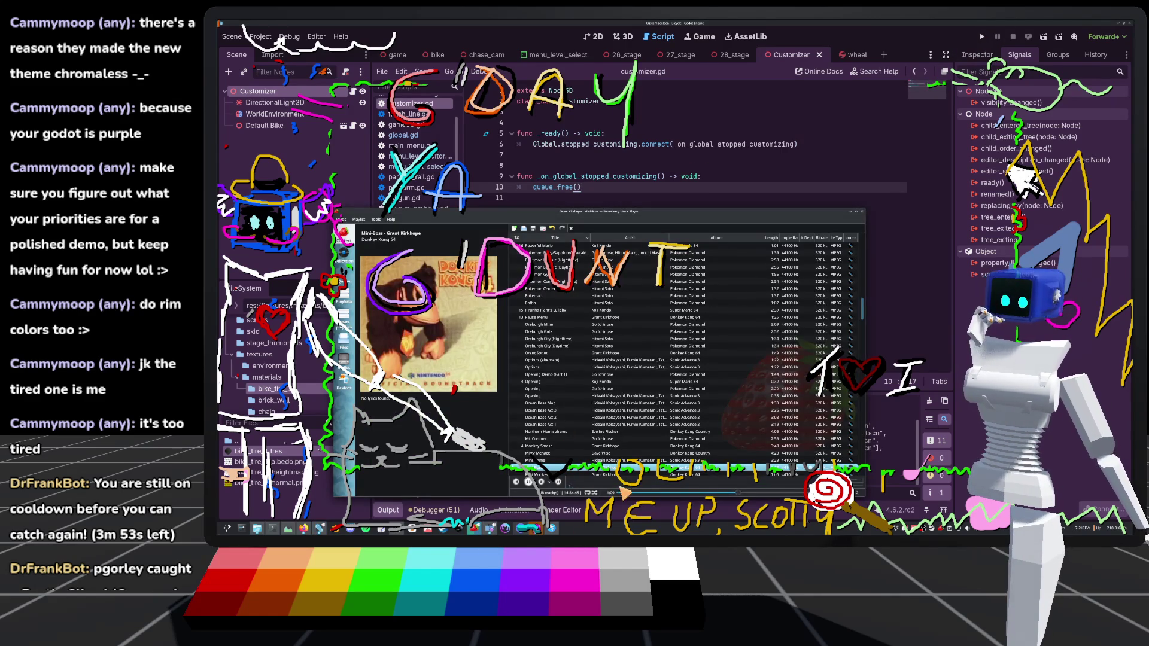
{"action": "left_click", "coordinate": [557, 482]}
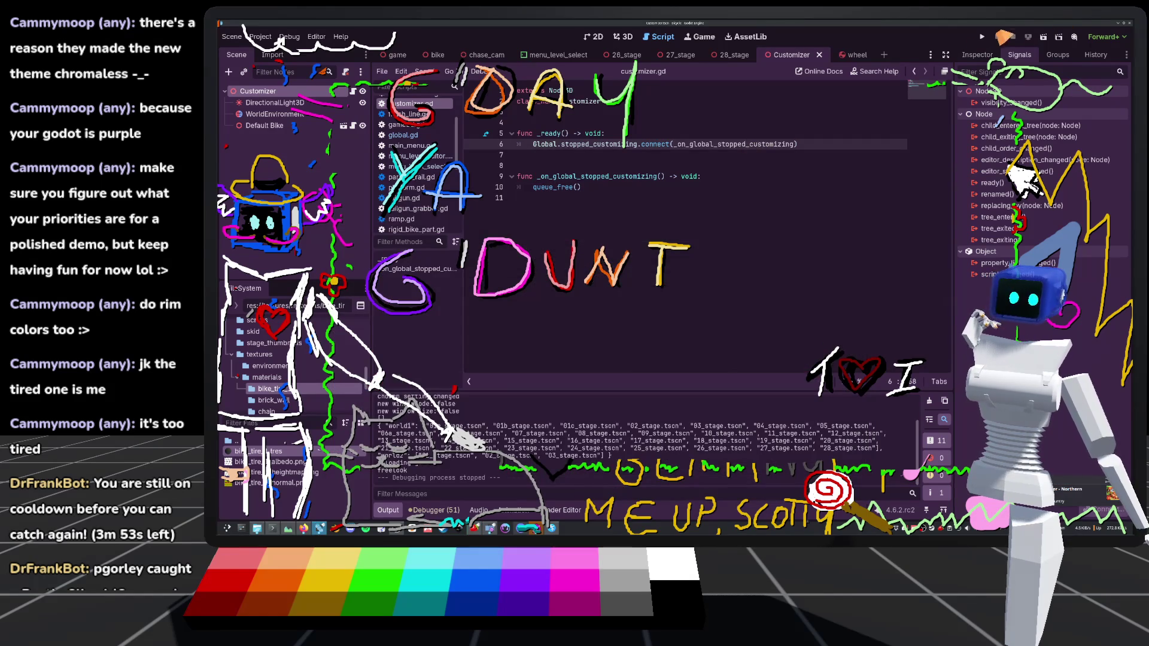
{"action": "left_click", "coordinate": [981, 36]}
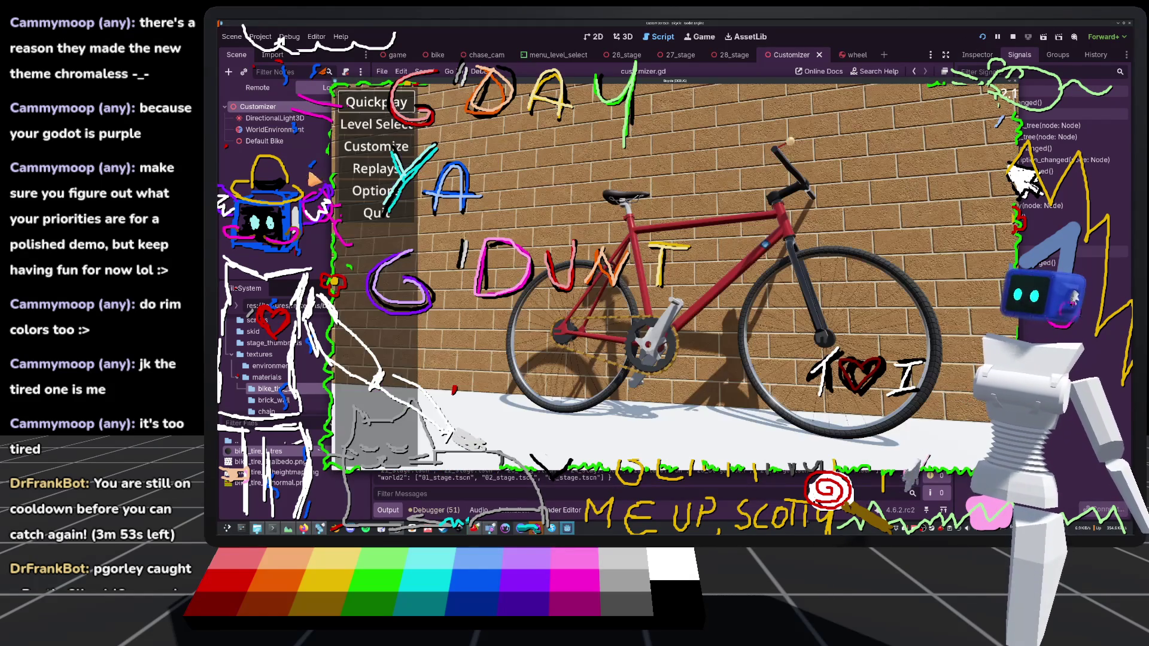
Try Customize, start a Quickplay run, then return to the bike customizer
{"action": "left_click", "coordinate": [378, 148]}
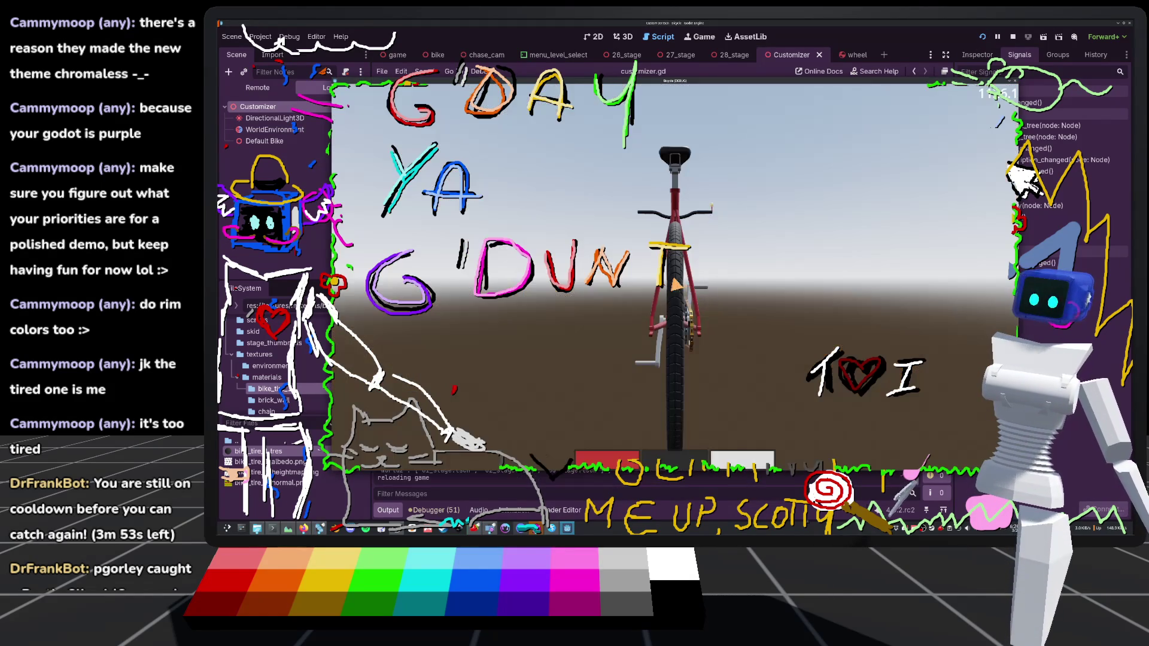
{"action": "key", "text": "Escape"}
{"action": "left_click", "coordinate": [363, 103]}
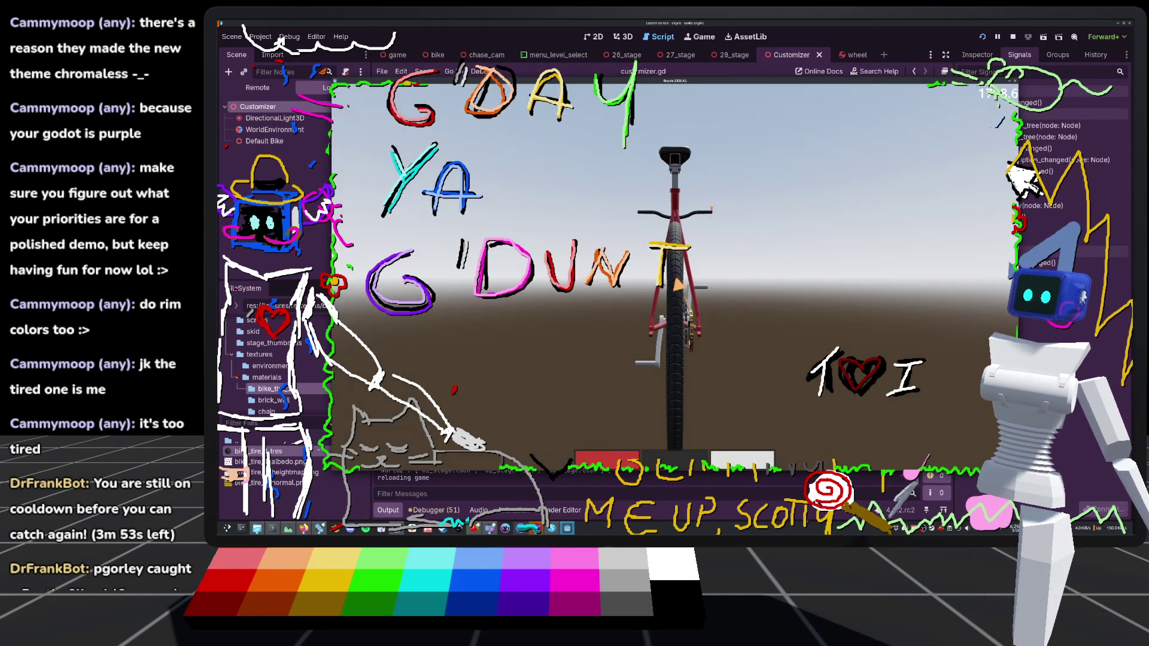
{"action": "key", "text": "Escape"}
{"action": "left_click", "coordinate": [376, 125]}
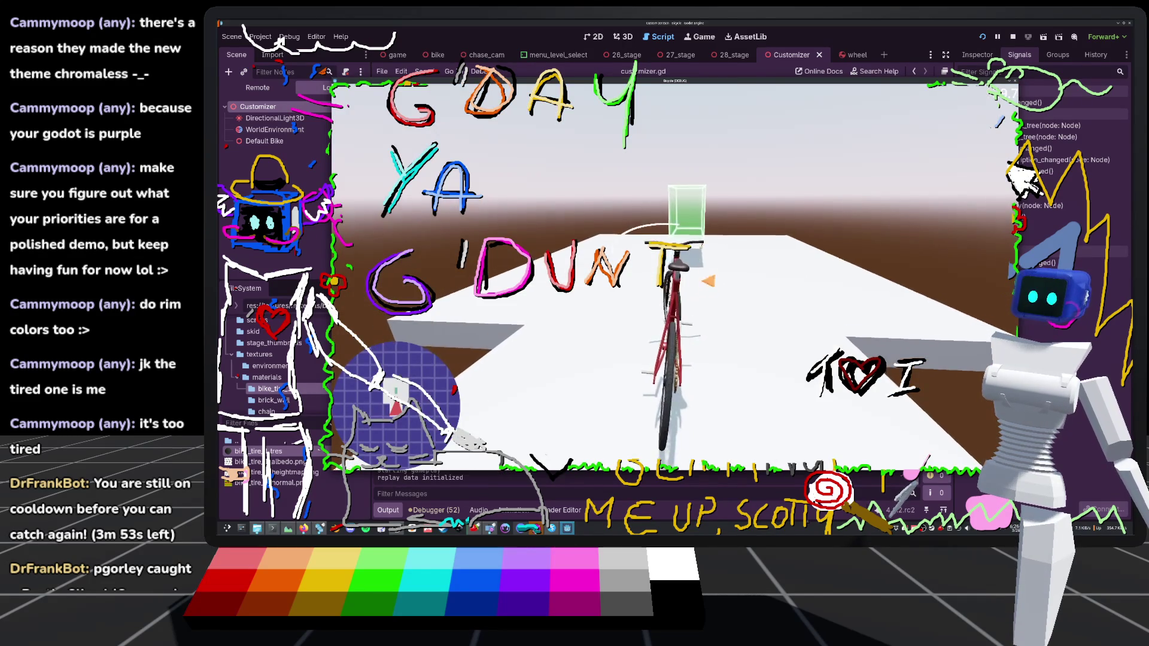
{"action": "key", "text": "Escape"}
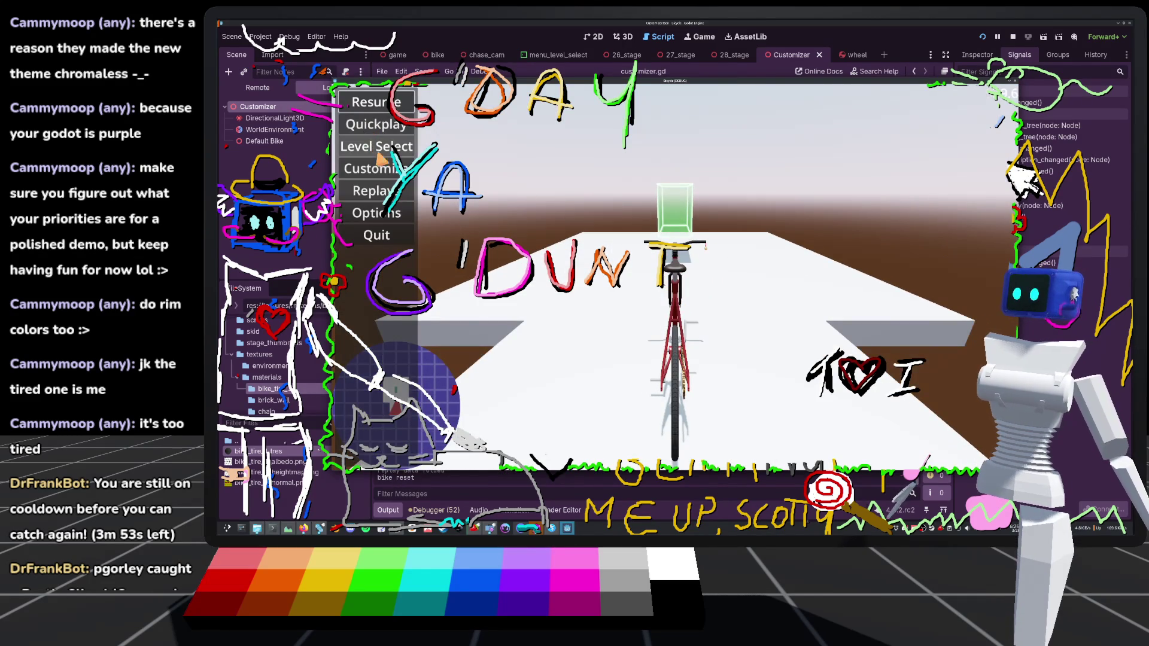
{"action": "left_click", "coordinate": [375, 170]}
Play 01c_stage from Level Select, then pause and reload back to the customizer
{"action": "key", "text": "Escape"}
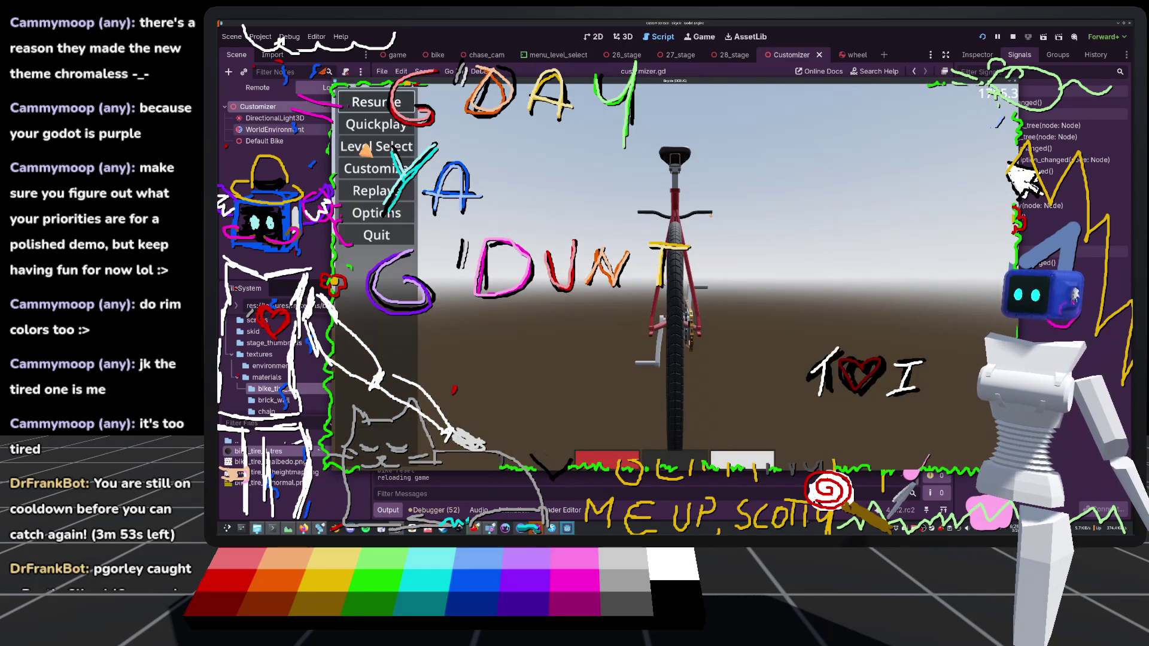
{"action": "left_click", "coordinate": [376, 146]}
{"action": "left_click", "coordinate": [782, 177]}
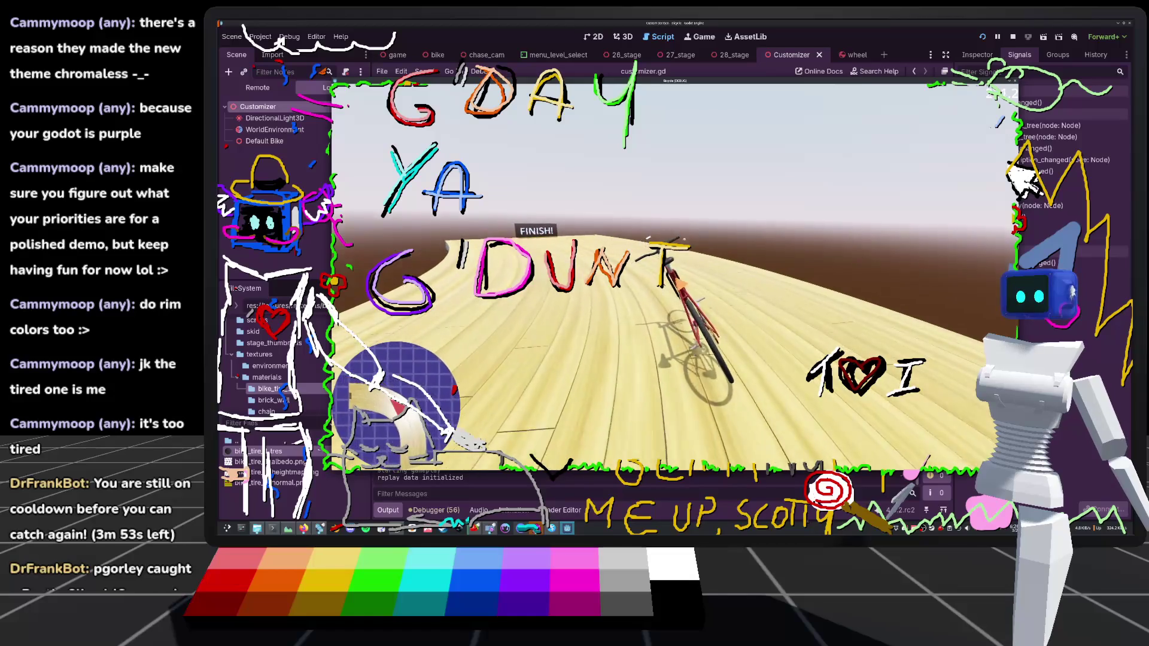
{"action": "key", "text": "Escape"}
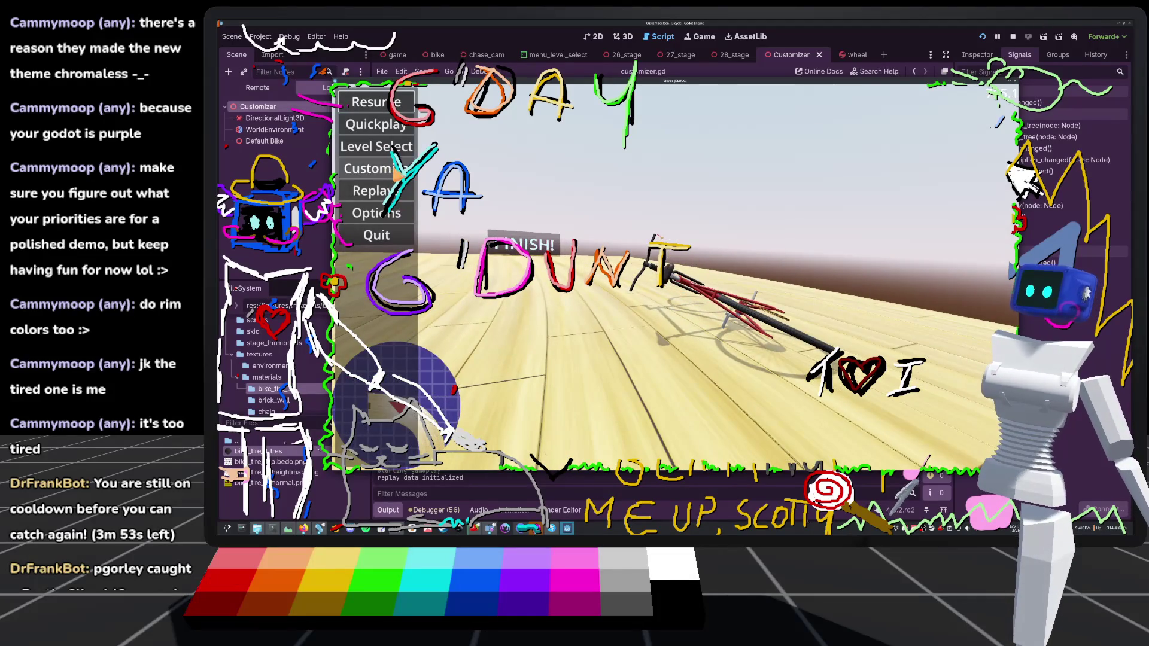
{"action": "key", "text": "Return"}
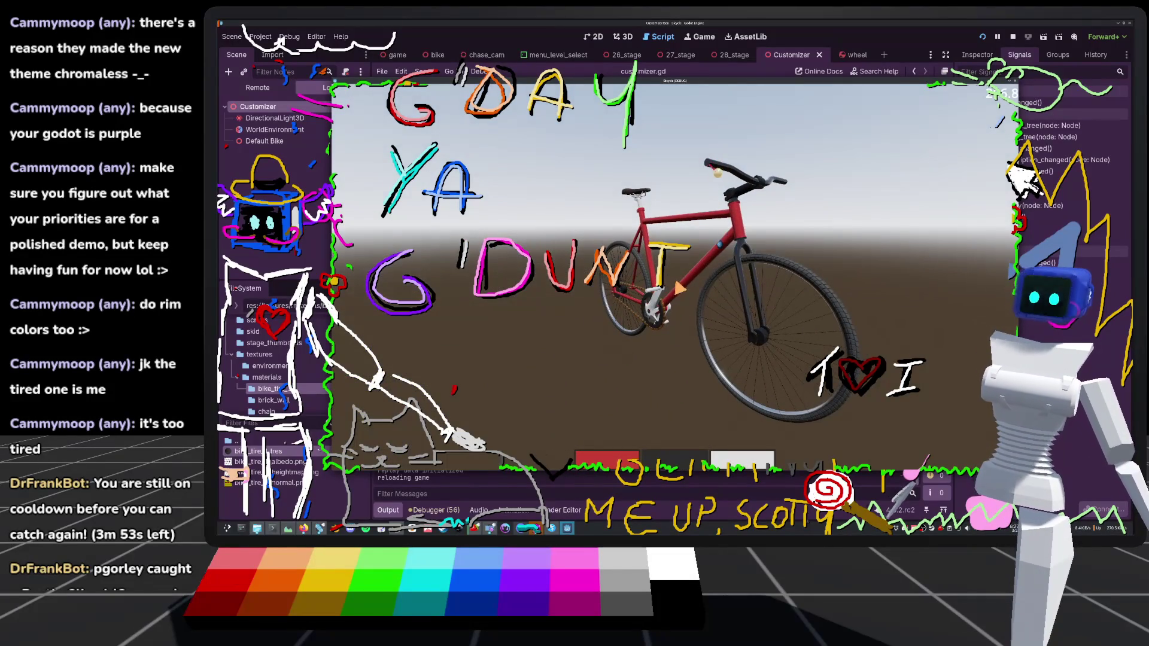
Recolour the bike's rims from white to pink
{"action": "left_click", "coordinate": [742, 461]}
{"action": "left_click", "coordinate": [800, 230]}
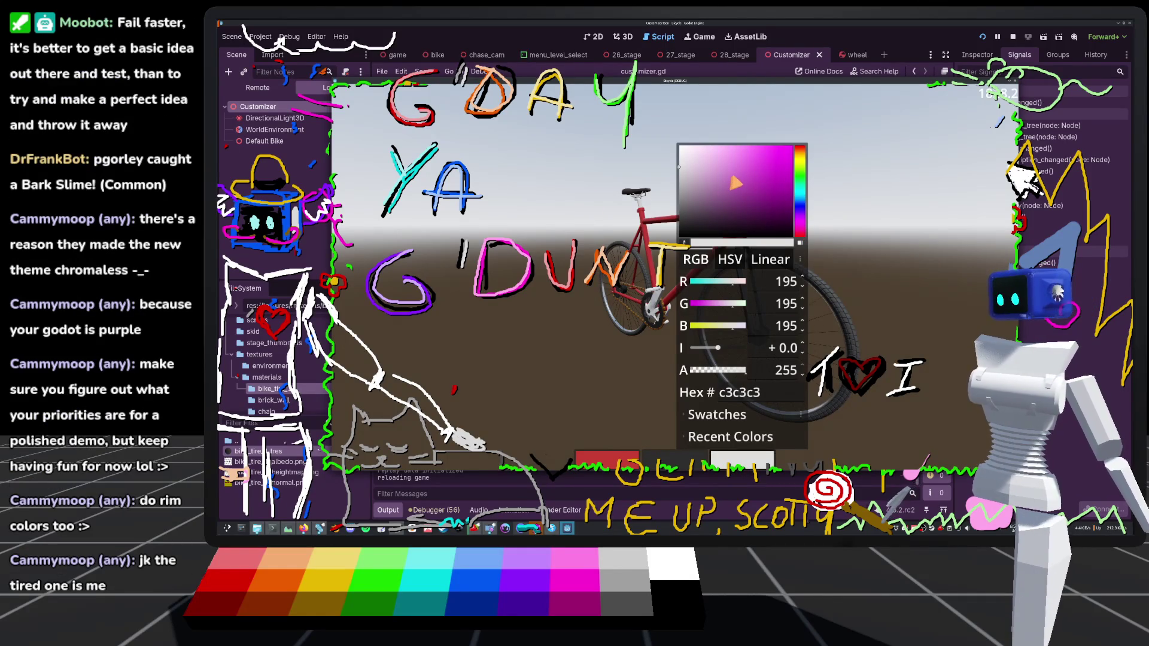
{"action": "mouse_move", "coordinate": [766, 157]}
{"action": "left_mouse_down"}
{"action": "mouse_move", "coordinate": [778, 151]}
{"action": "mouse_move", "coordinate": [762, 173]}
{"action": "mouse_move", "coordinate": [735, 155]}
{"action": "mouse_move", "coordinate": [728, 170]}
{"action": "mouse_move", "coordinate": [718, 161]}
{"action": "left_mouse_up"}
{"action": "left_click", "coordinate": [665, 364]}
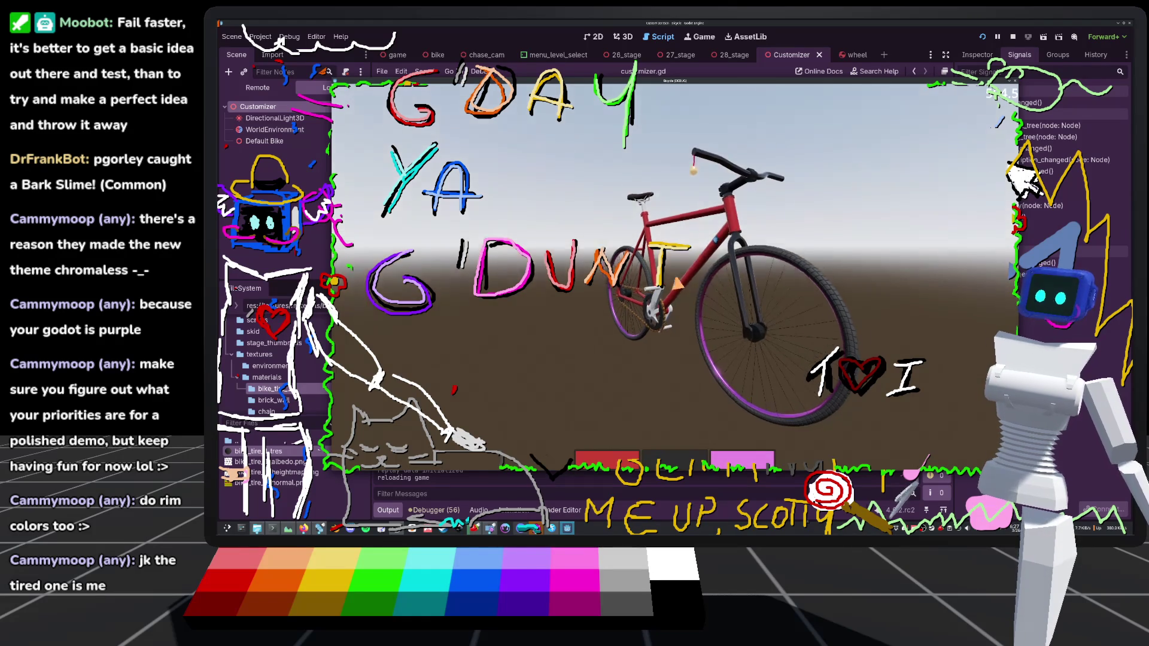
Recolour the tyres from dark grey to teal green (3e9175)
{"action": "left_click", "coordinate": [675, 456]}
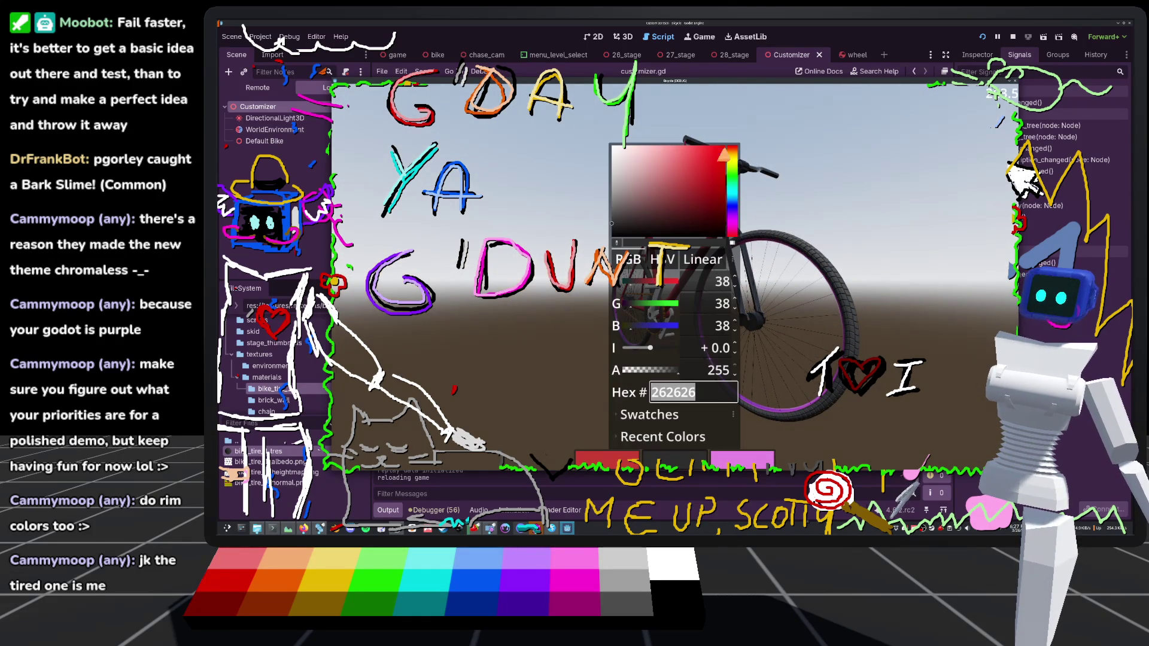
{"action": "left_click", "coordinate": [736, 175]}
{"action": "mouse_move", "coordinate": [736, 175]}
{"action": "left_mouse_down"}
{"action": "mouse_move", "coordinate": [694, 156]}
{"action": "mouse_move", "coordinate": [659, 180]}
{"action": "mouse_move", "coordinate": [699, 184]}
{"action": "mouse_move", "coordinate": [686, 175]}
{"action": "mouse_move", "coordinate": [698, 147]}
{"action": "mouse_move", "coordinate": [712, 176]}
{"action": "mouse_move", "coordinate": [668, 188]}
{"action": "left_mouse_up"}
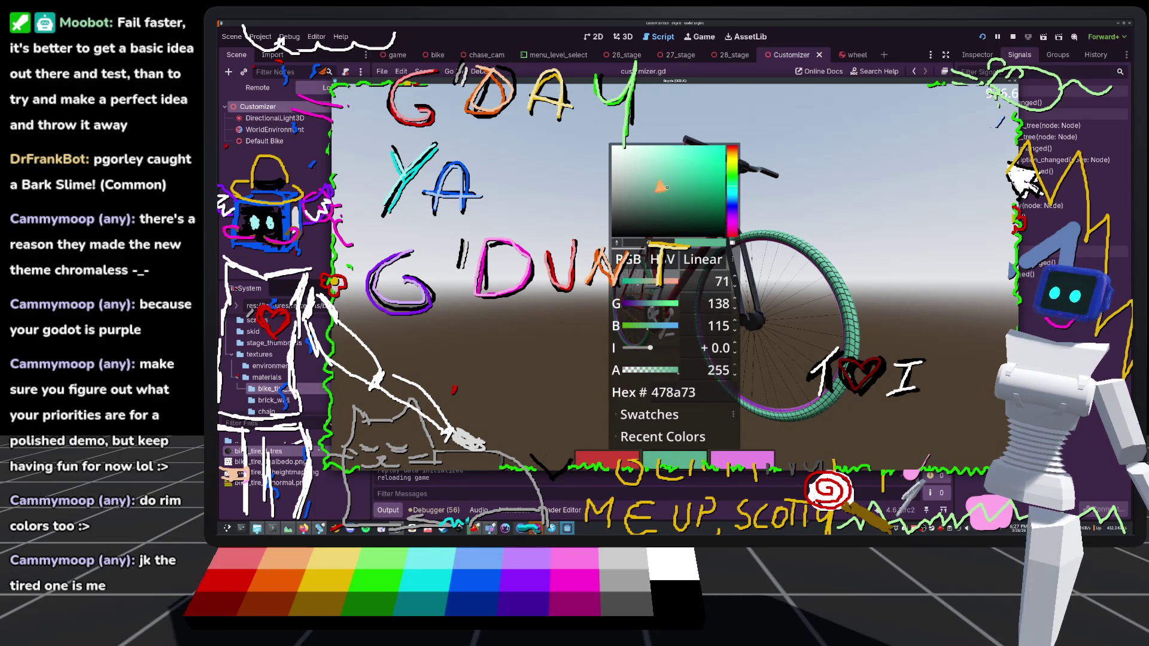
{"action": "mouse_move", "coordinate": [661, 186]}
{"action": "left_mouse_down"}
{"action": "mouse_move", "coordinate": [681, 180]}
{"action": "mouse_move", "coordinate": [676, 194]}
{"action": "left_mouse_up"}
{"action": "left_click_drag", "start_coordinate": [906, 229], "coordinate": [679, 286]}
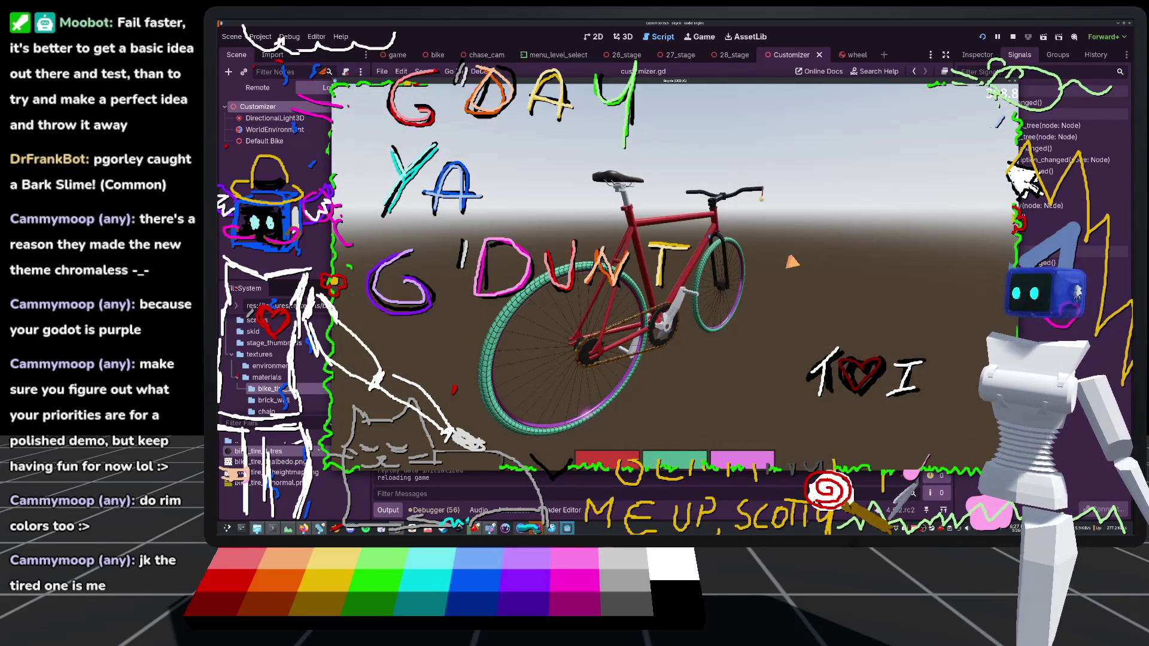
Load 27_stage from Level Select, ride it to completion, and restart
{"action": "key", "text": "Escape"}
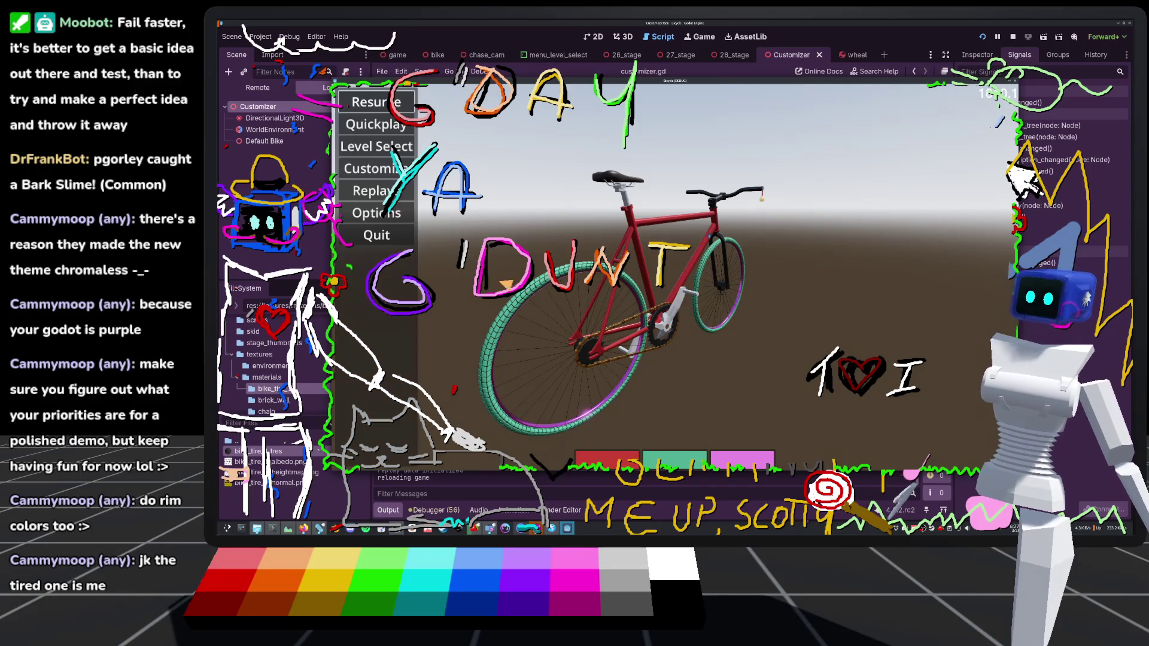
{"action": "left_click", "coordinate": [381, 154]}
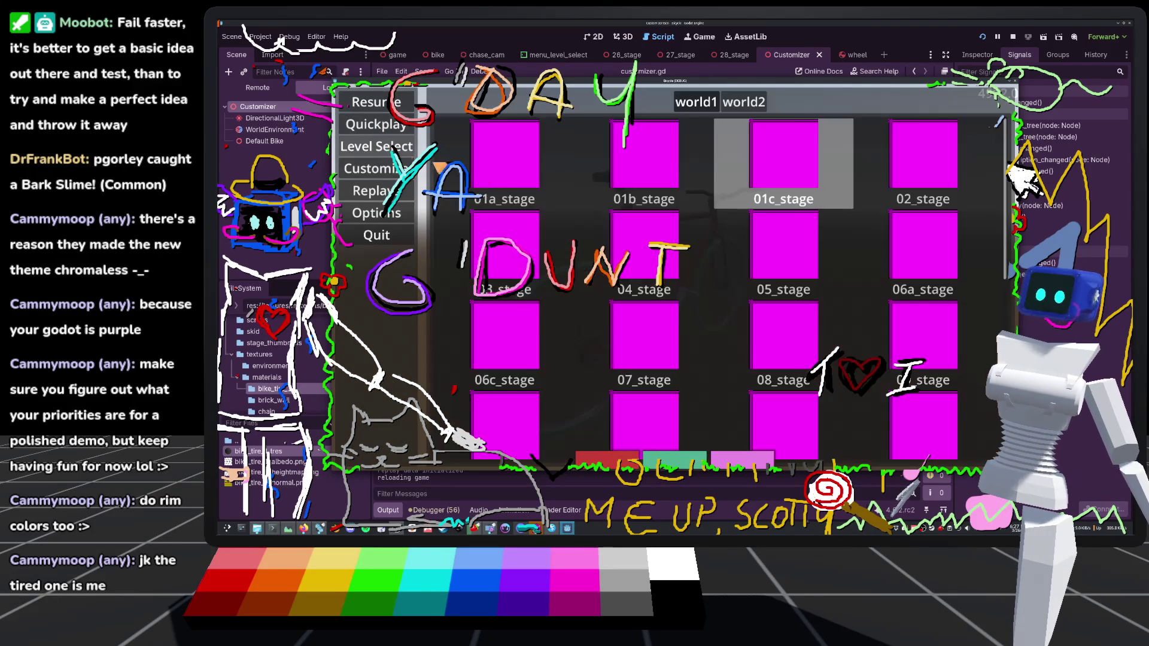
{"action": "scroll", "coordinate": [658, 329], "scroll_direction": "down", "scroll_amount": 5}
{"action": "left_click", "coordinate": [666, 405]}
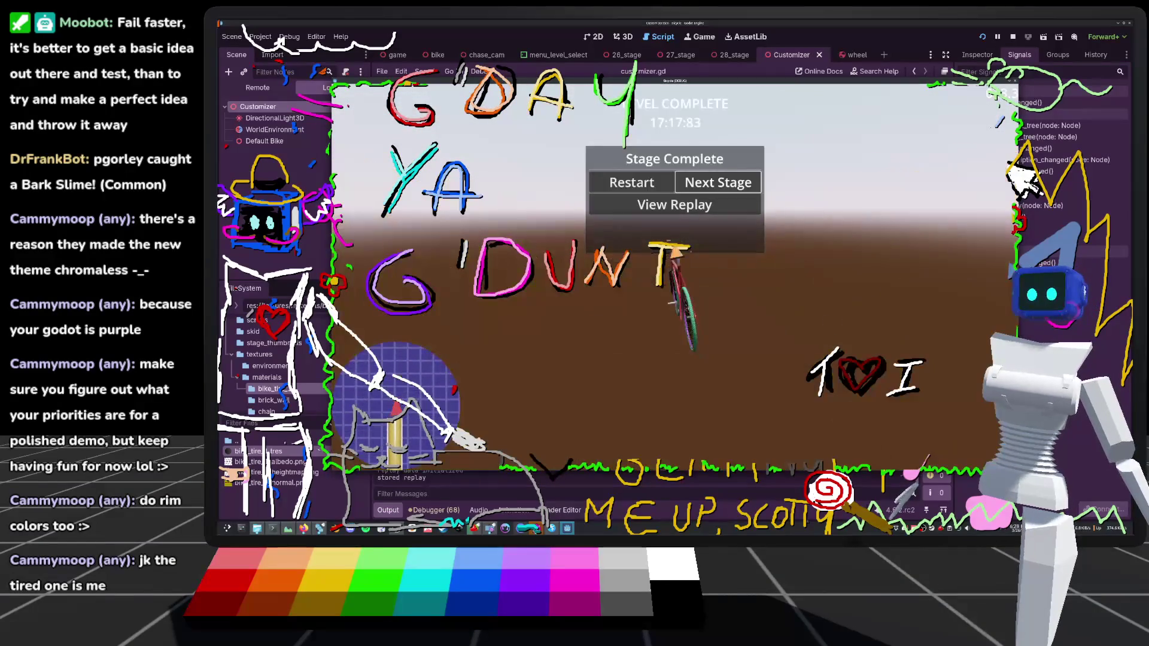
{"action": "key", "text": "Return"}
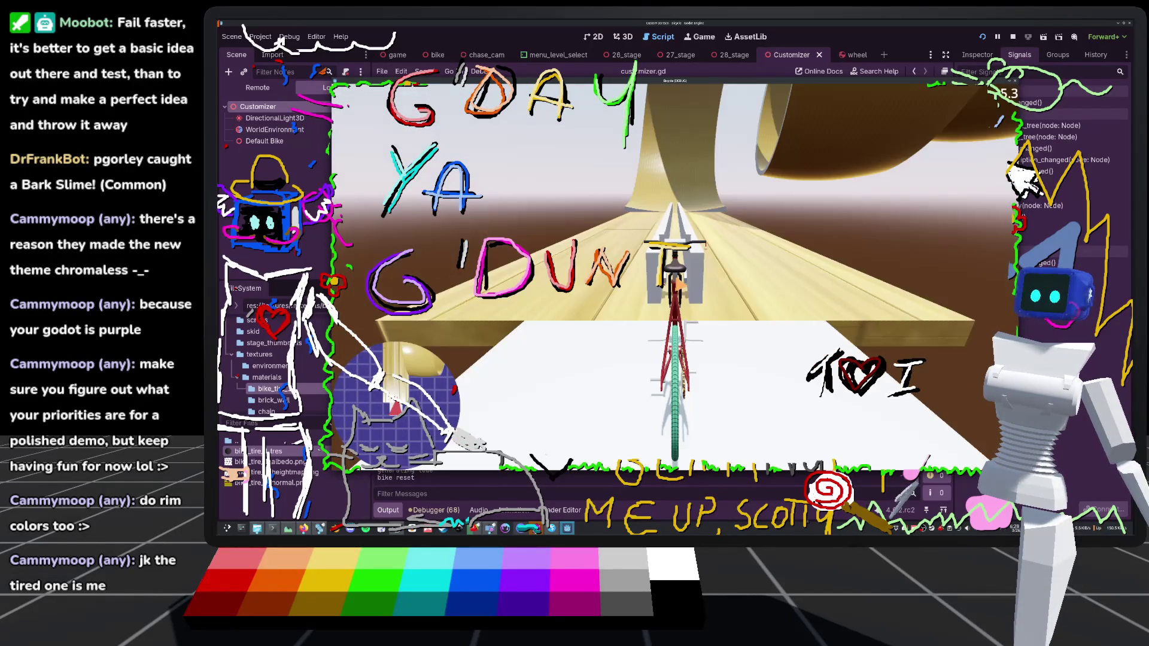
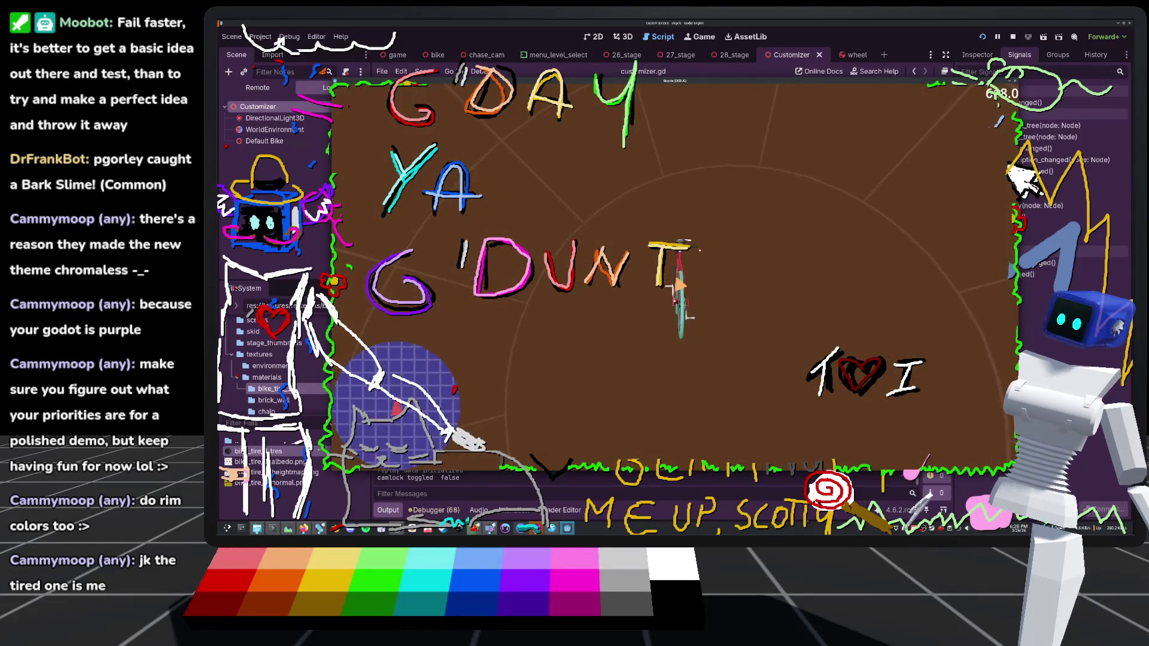
Stop the game and show the game scene's main menu and swatches in the 2D editor
{"action": "key", "text": "F8"}
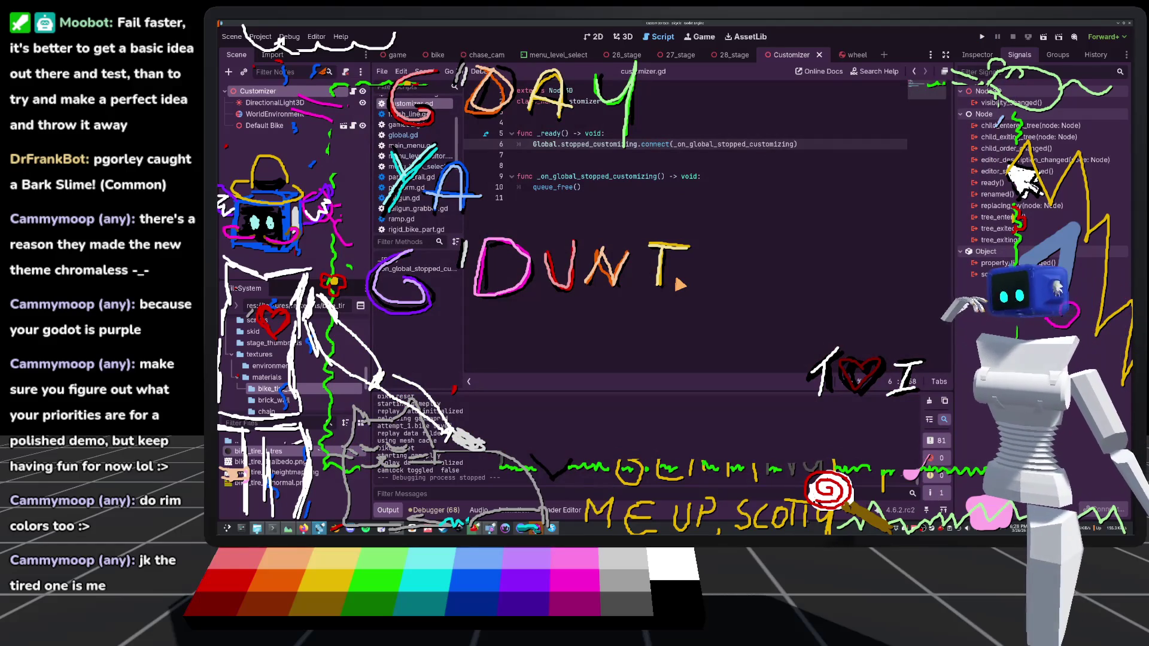
{"action": "left_click", "coordinate": [400, 56]}
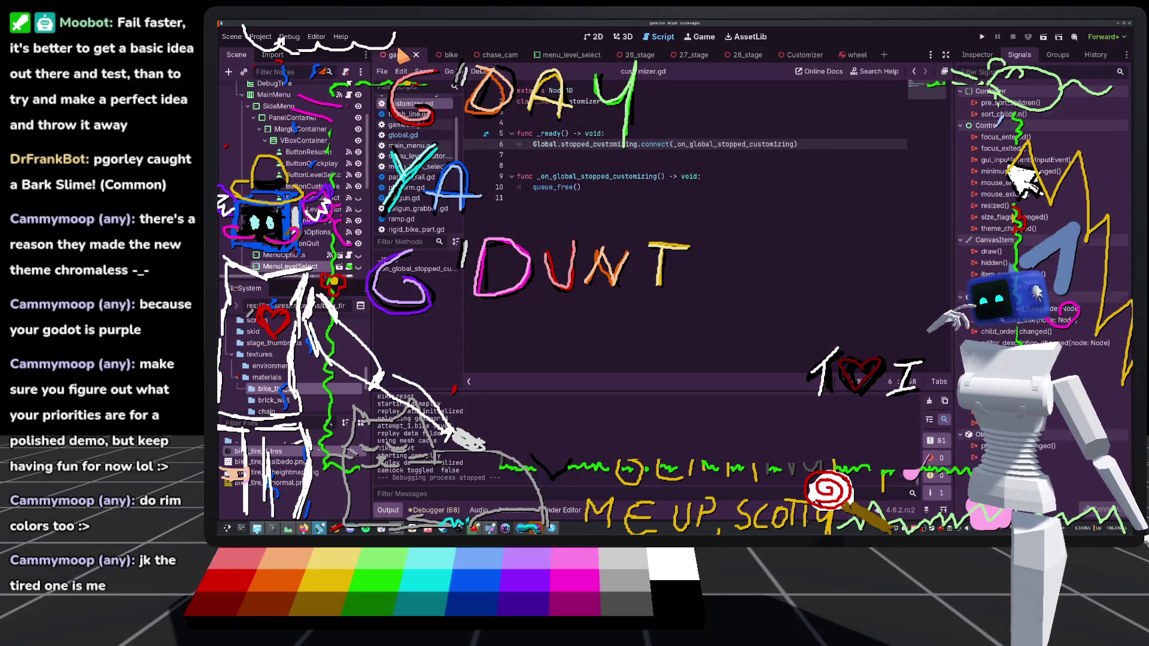
{"action": "scroll", "coordinate": [326, 256], "scroll_direction": "down", "scroll_amount": 5}
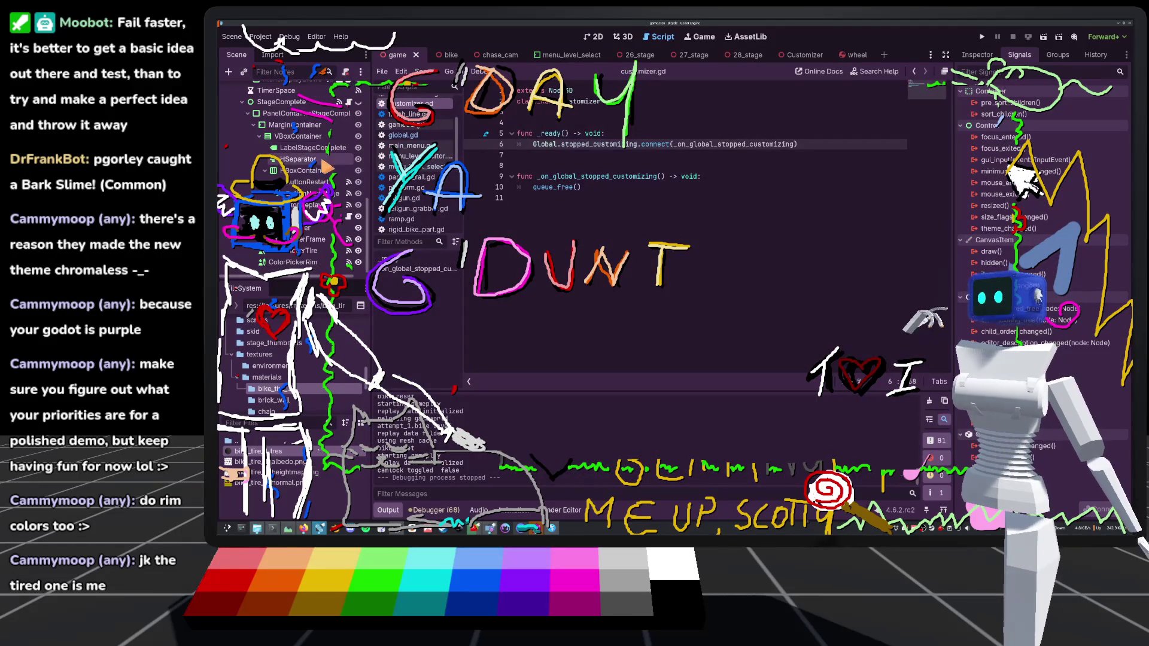
{"action": "scroll", "coordinate": [299, 239], "scroll_direction": "up", "scroll_amount": 3}
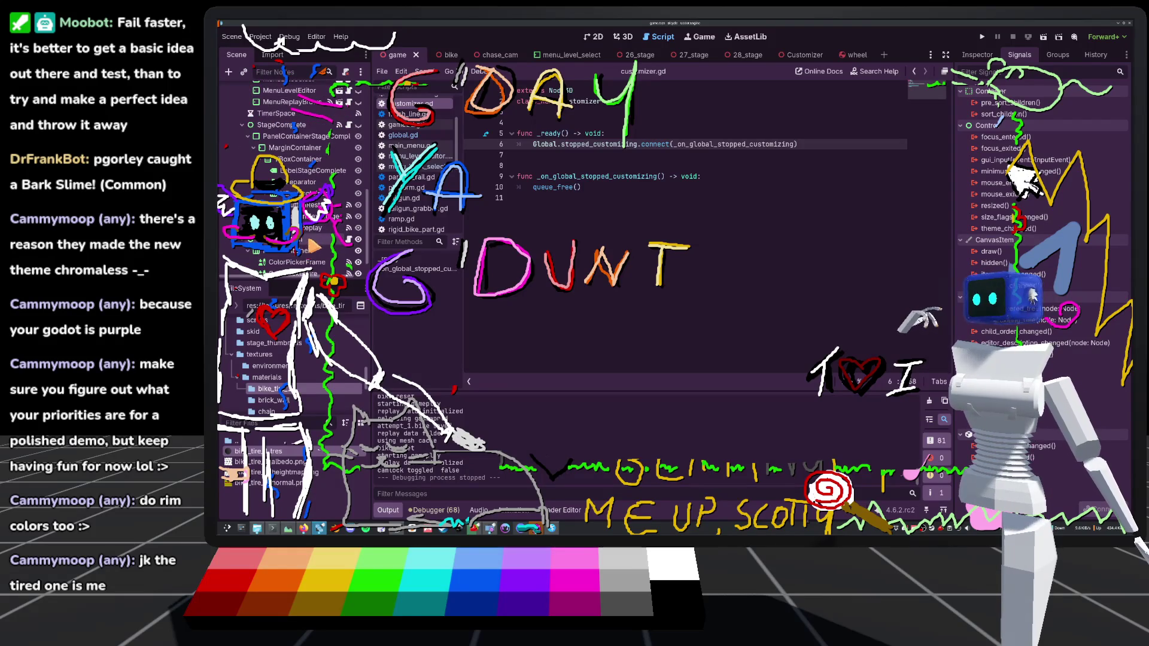
{"action": "left_click", "coordinate": [349, 263]}
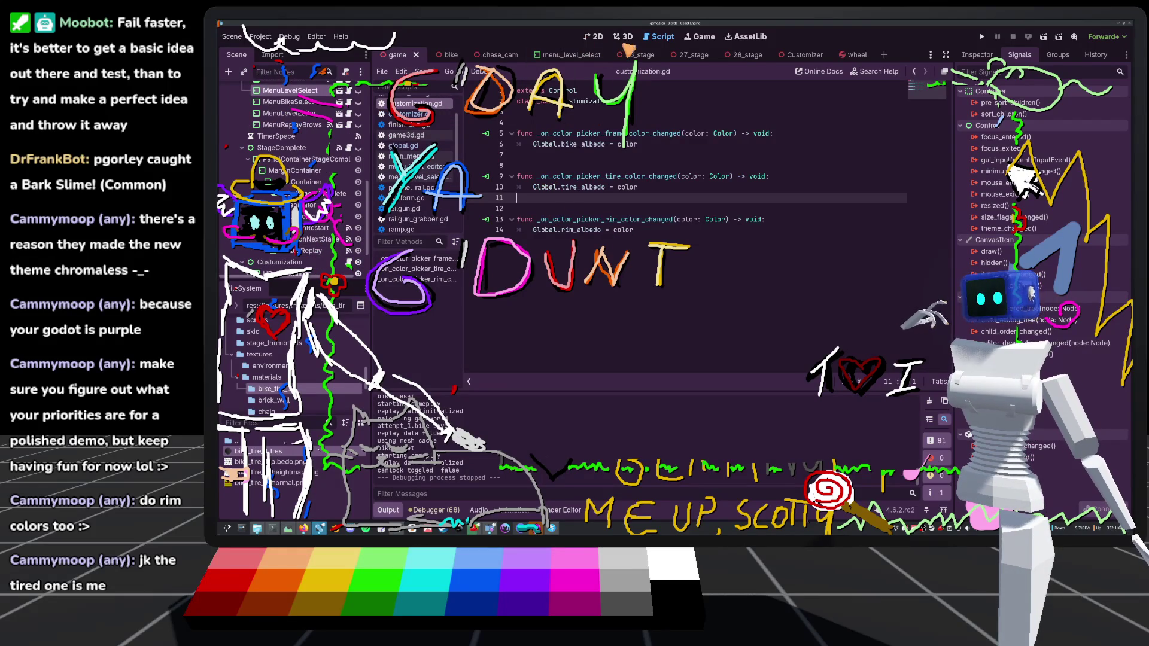
{"action": "left_click", "coordinate": [600, 37]}
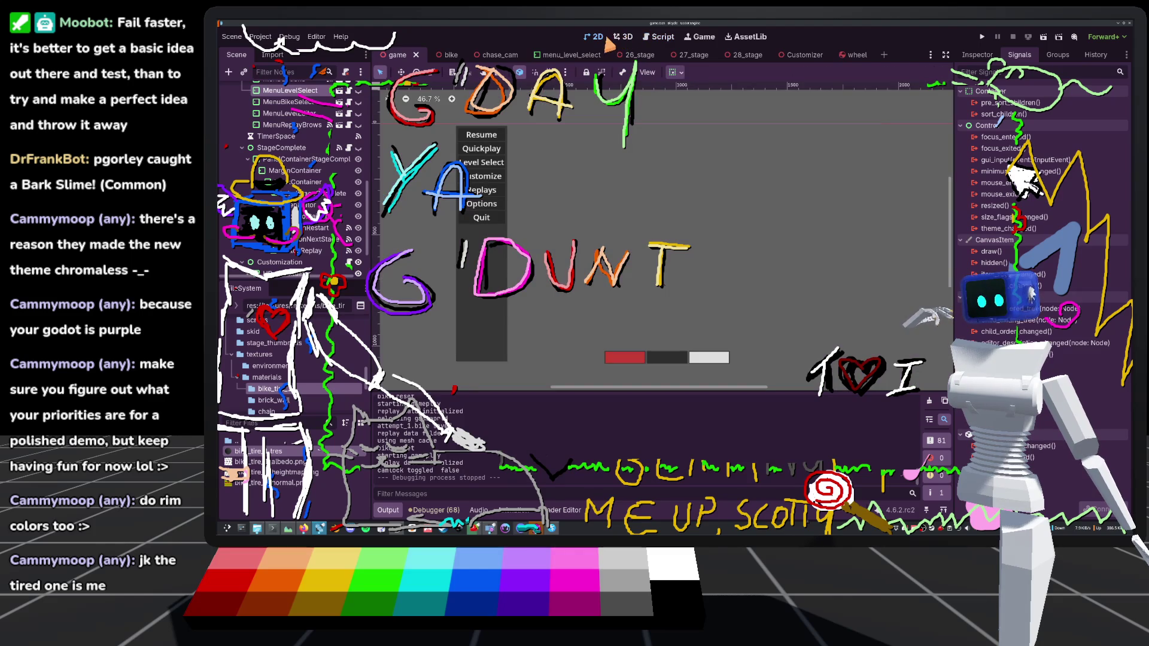
Check Project Settings and close it, then bring up the Editor menu's options
{"action": "left_click", "coordinate": [260, 37]}
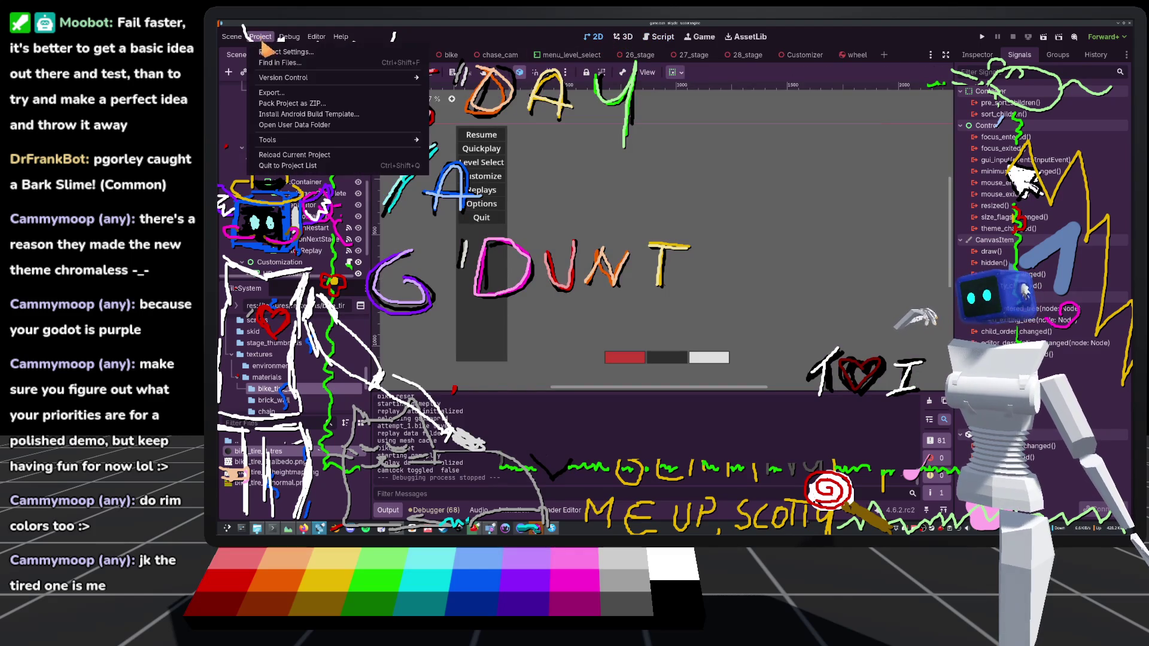
{"action": "left_click", "coordinate": [284, 66]}
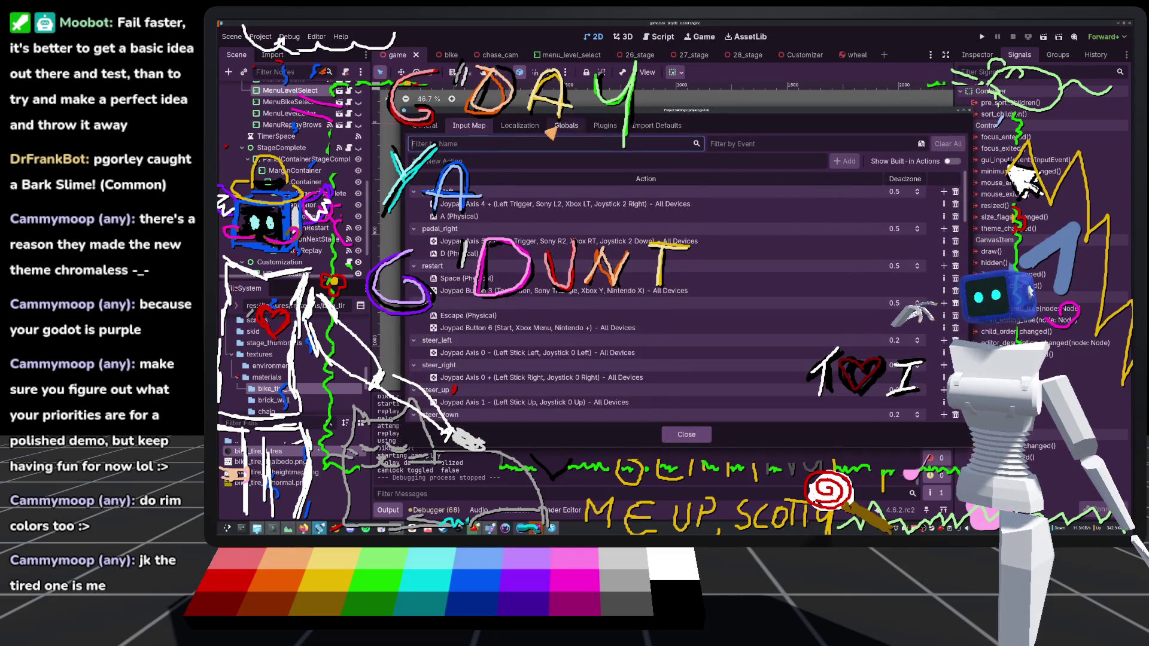
{"action": "left_click", "coordinate": [687, 435]}
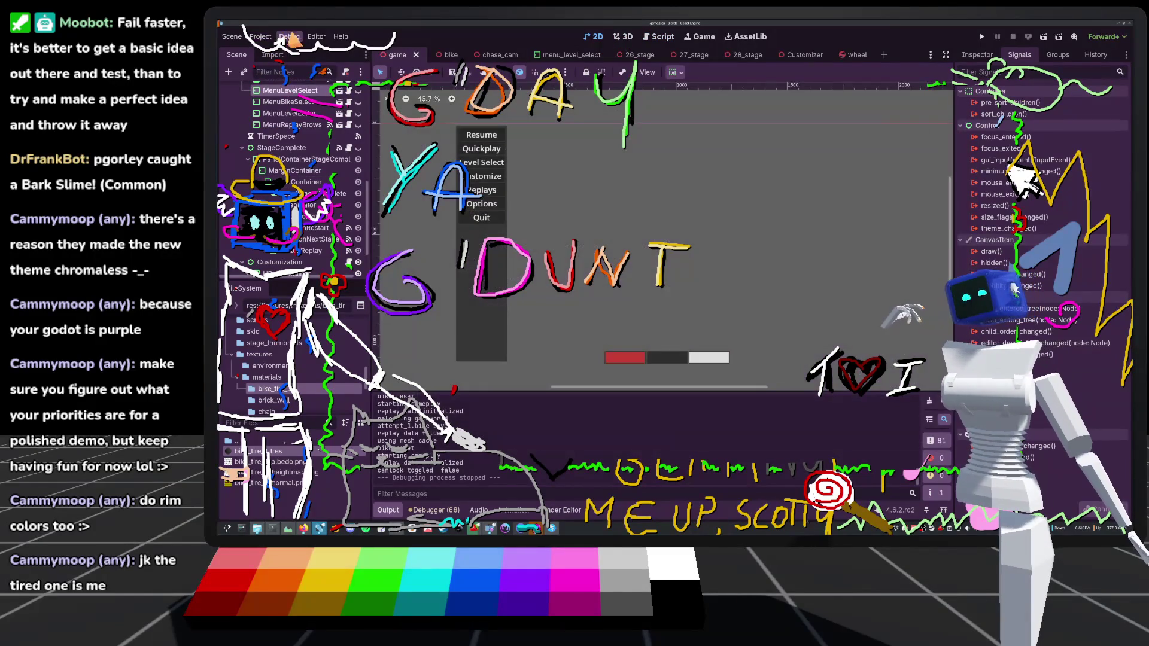
{"action": "left_click", "coordinate": [315, 37]}
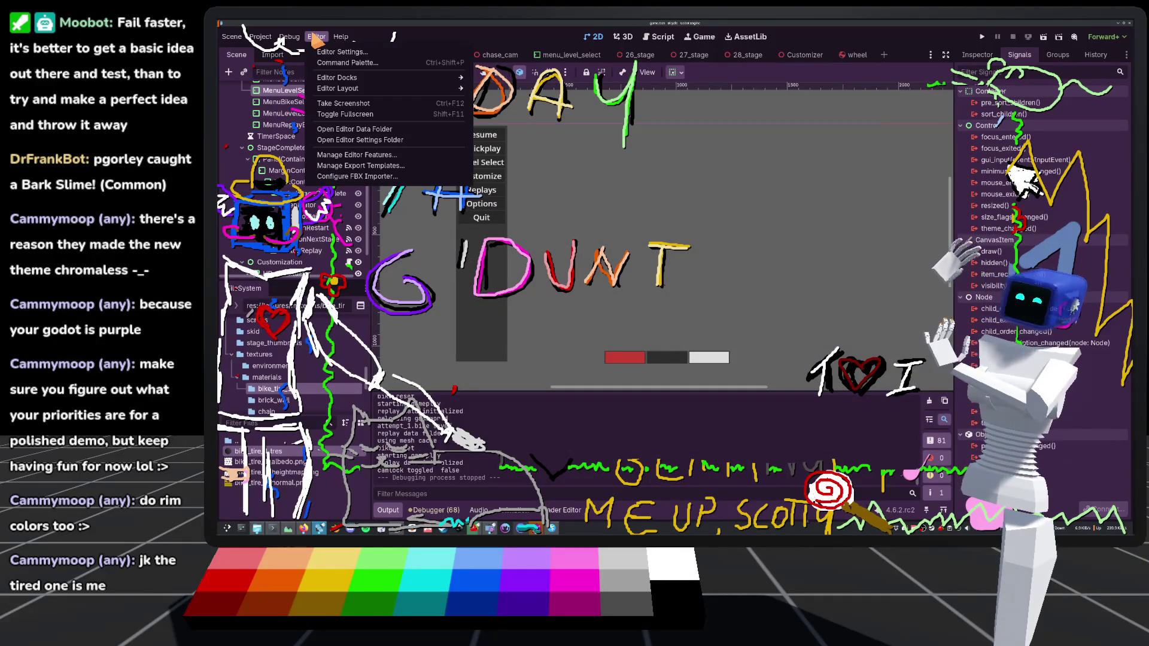
{"action": "mouse_move", "coordinate": [340, 36]}
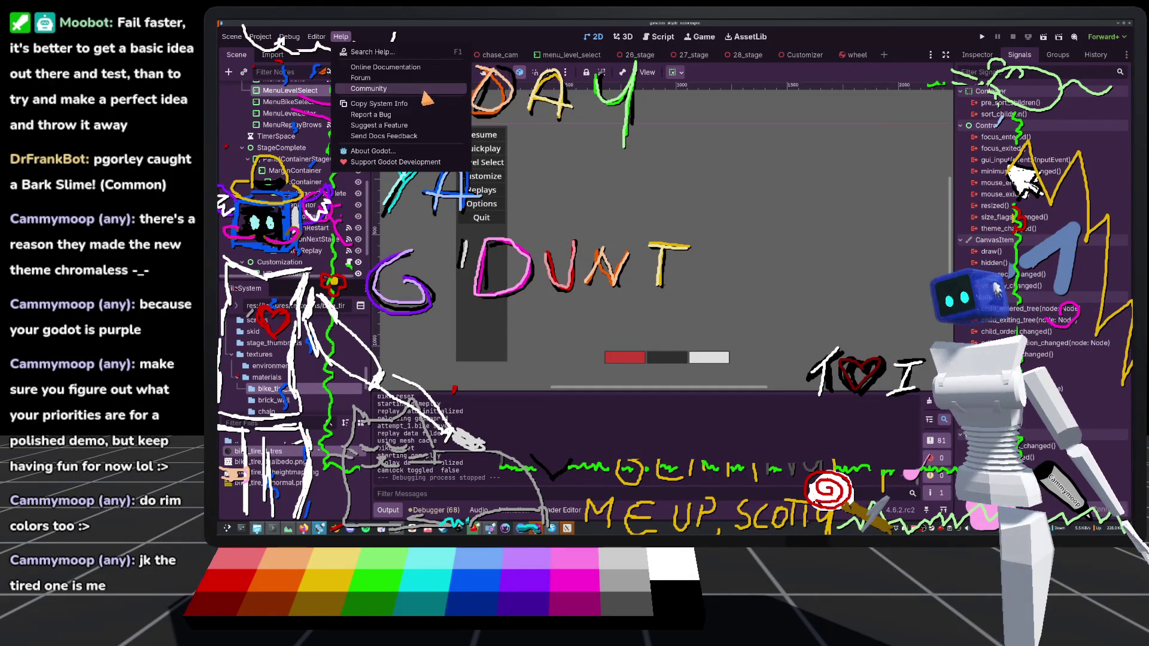
Revert the Interface > Theme Base Color in Editor Settings to its default dark grey
{"action": "mouse_move", "coordinate": [299, 27]}
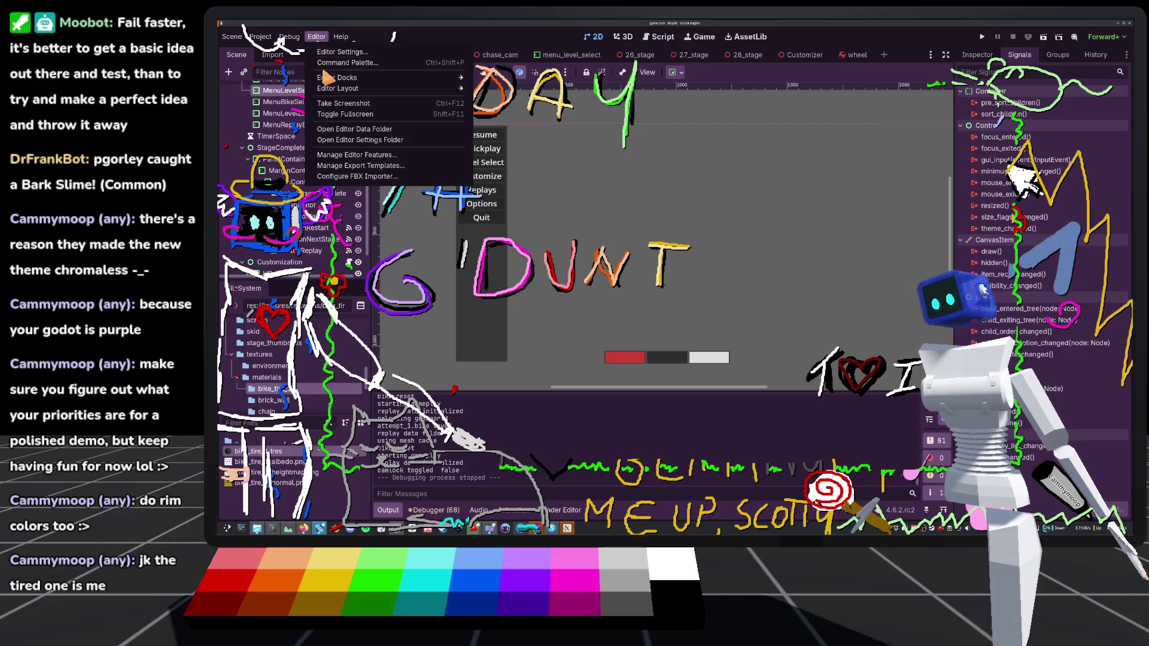
{"action": "left_click", "coordinate": [335, 52]}
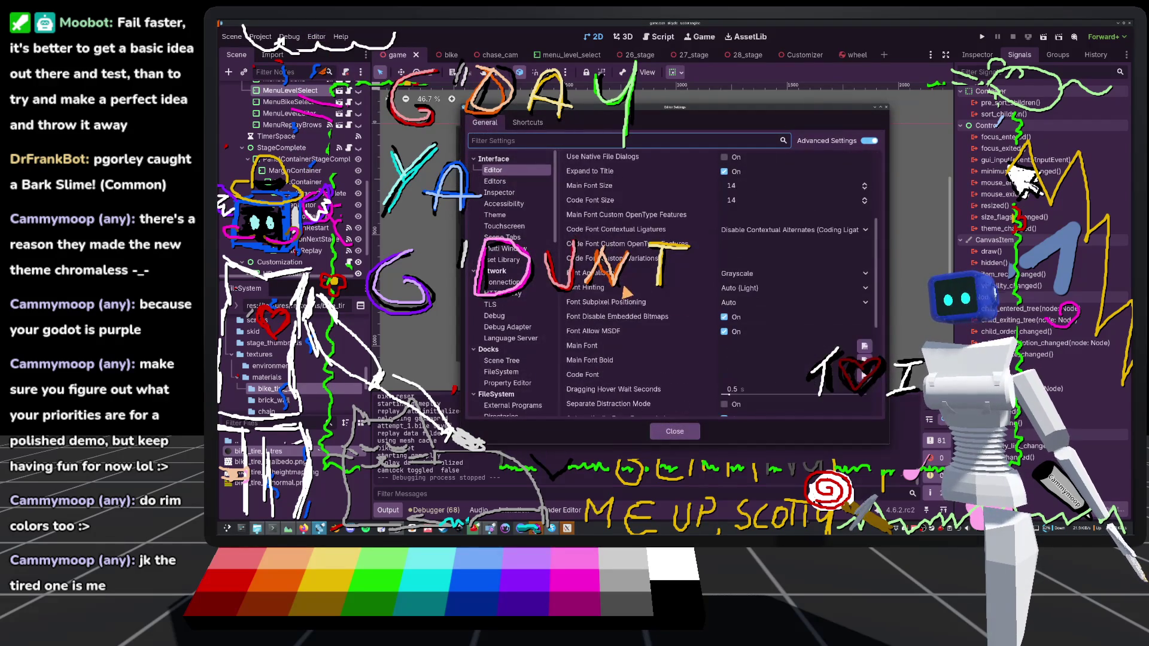
{"action": "scroll", "coordinate": [625, 291], "scroll_direction": "down", "scroll_amount": 5}
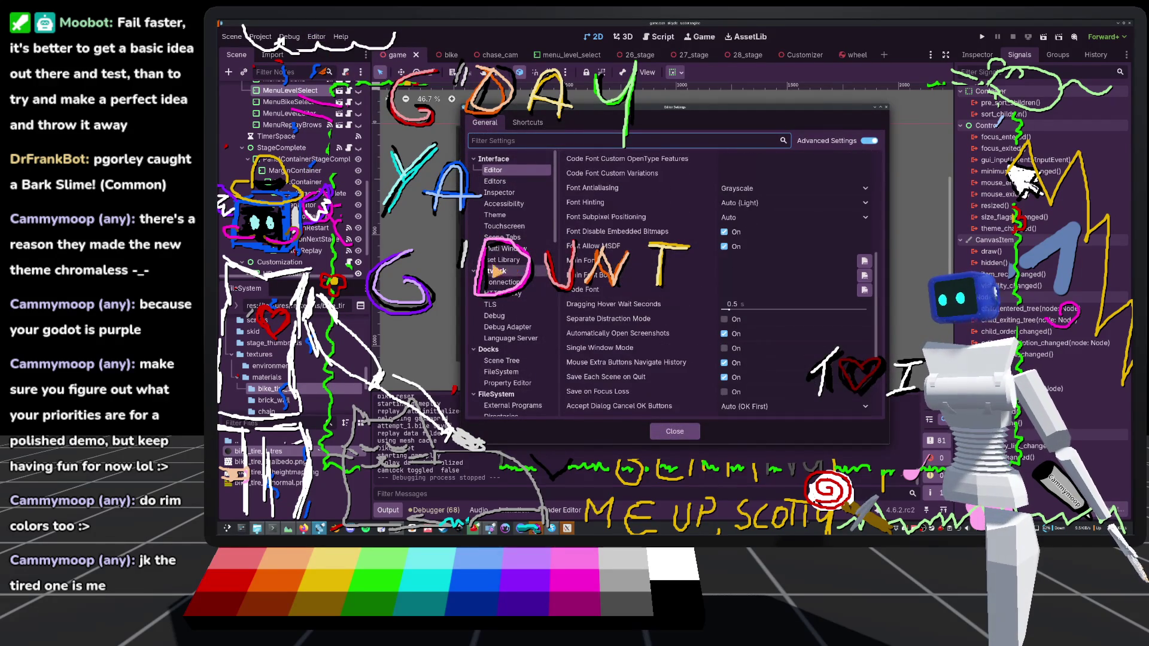
{"action": "left_click", "coordinate": [494, 180]}
{"action": "left_click", "coordinate": [496, 215]}
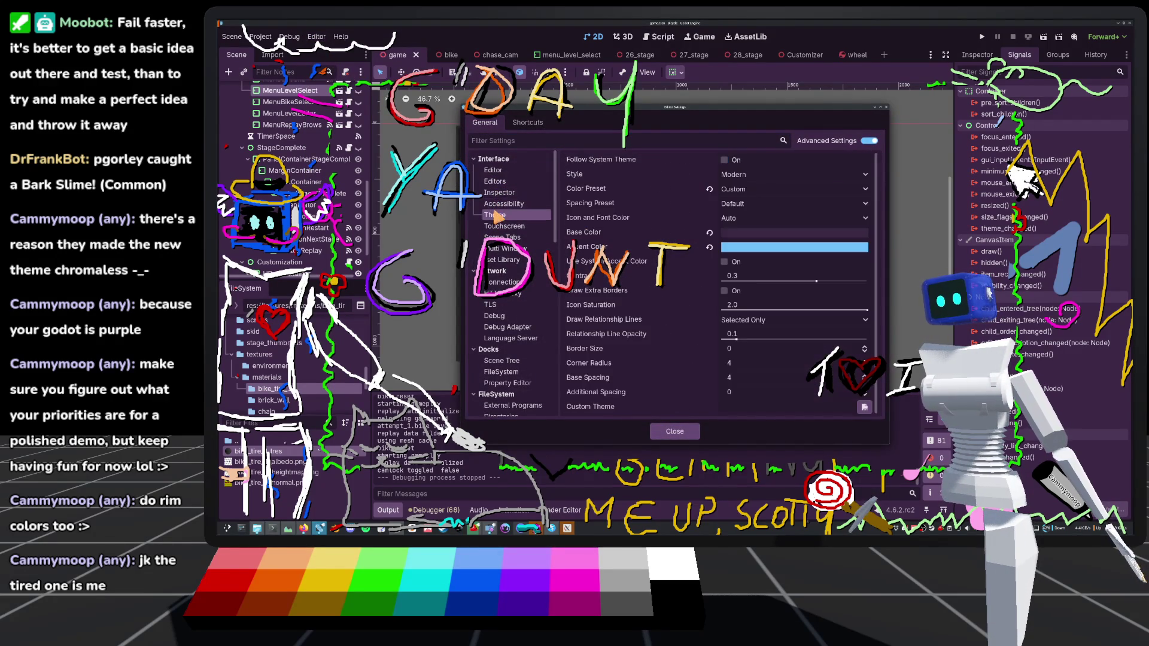
{"action": "left_click", "coordinate": [709, 233]}
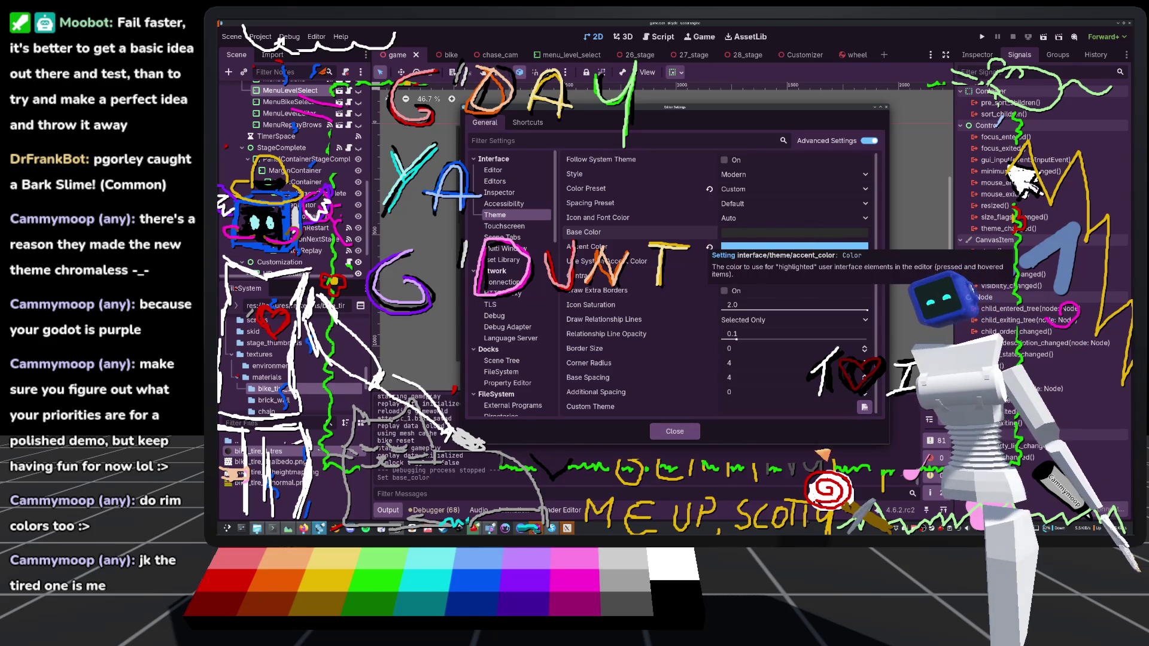
{"action": "left_click", "coordinate": [675, 437]}
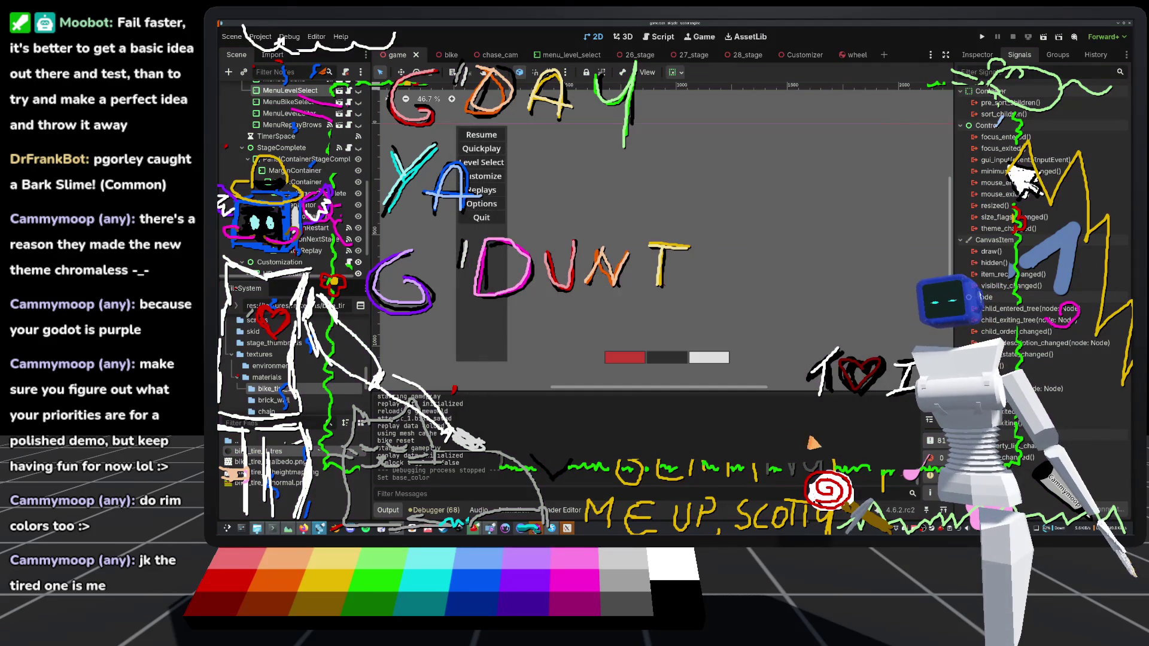
{"action": "scroll", "coordinate": [466, 278], "scroll_direction": "down", "scroll_amount": 3}
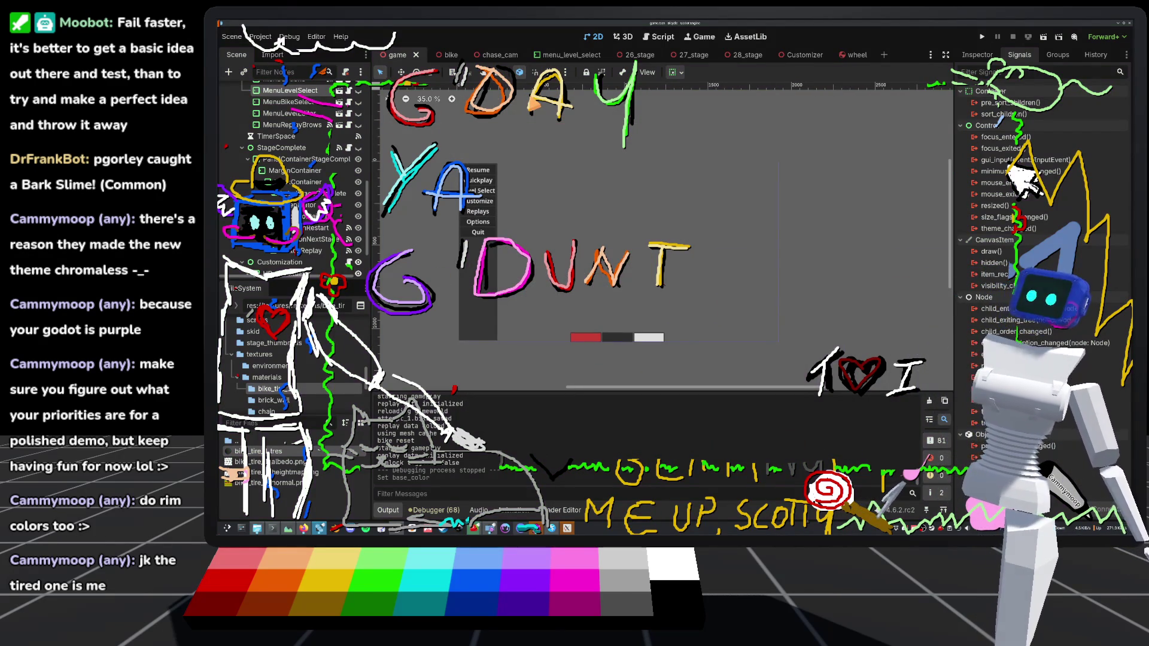
{"action": "left_click_drag", "start_coordinate": [530, 98], "coordinate": [592, 112]}
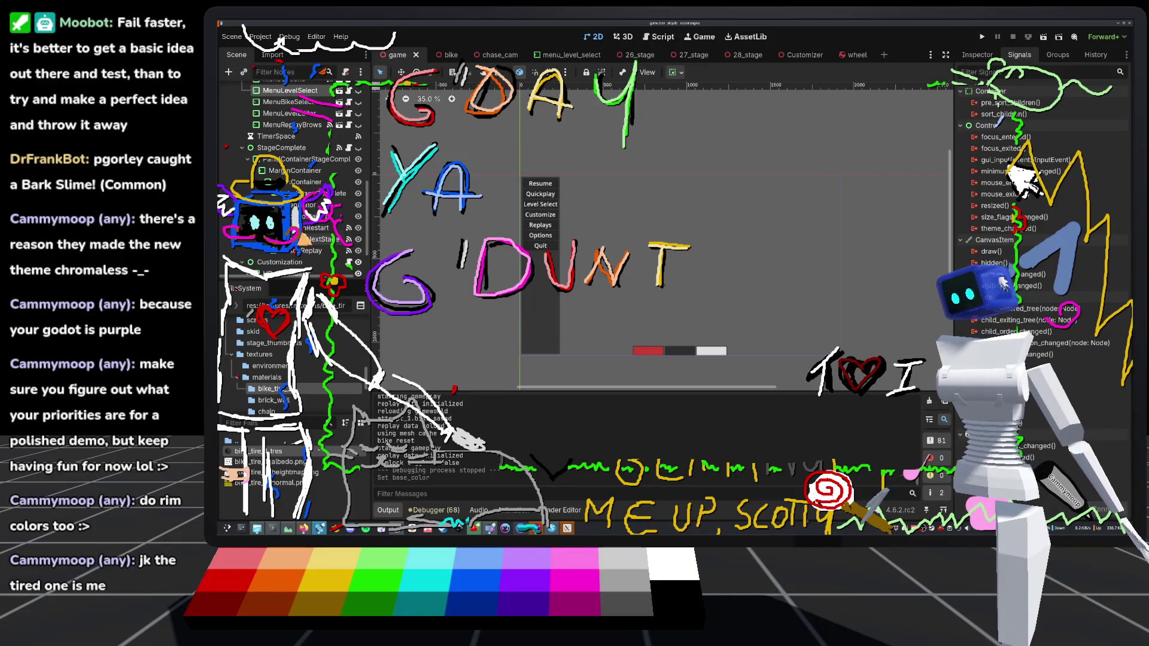
{"action": "scroll", "coordinate": [306, 178], "scroll_direction": "down", "scroll_amount": 2}
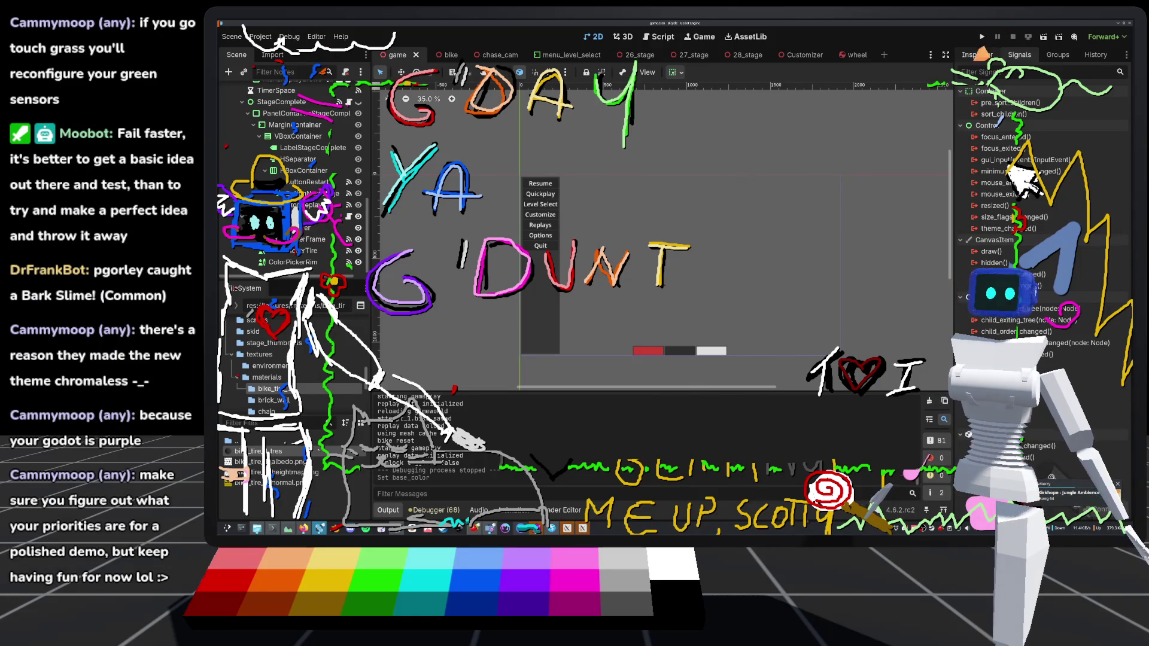
Run the game, open Customize, and set the tire colour to a bright light purple
{"action": "left_click", "coordinate": [985, 39]}
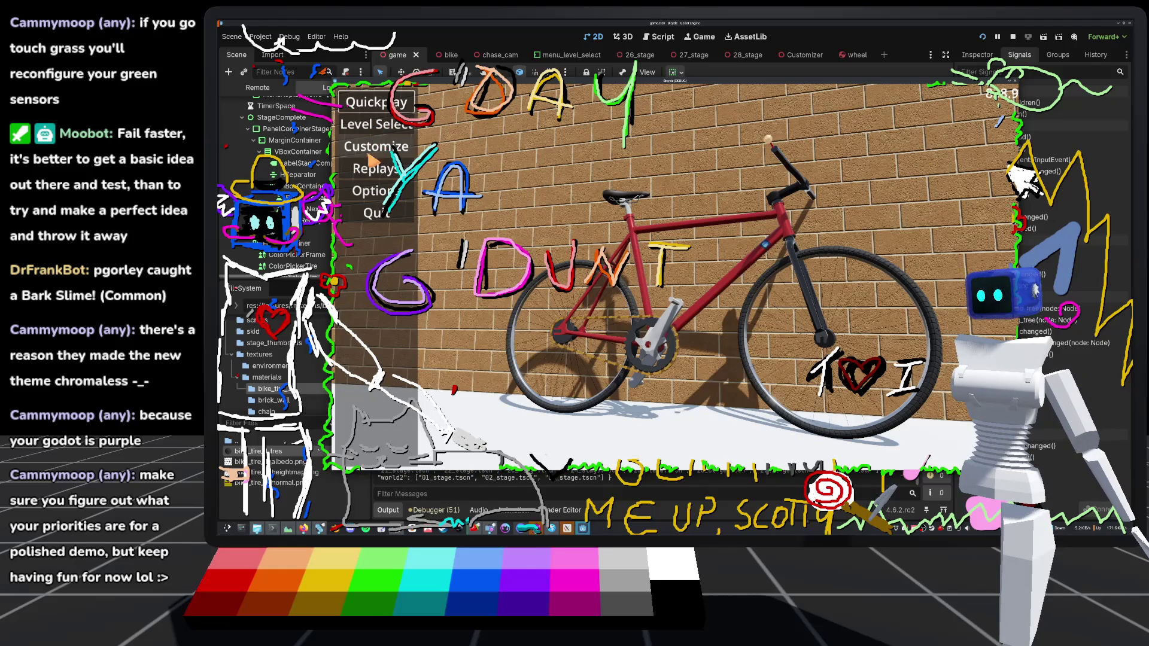
{"action": "left_click", "coordinate": [379, 147]}
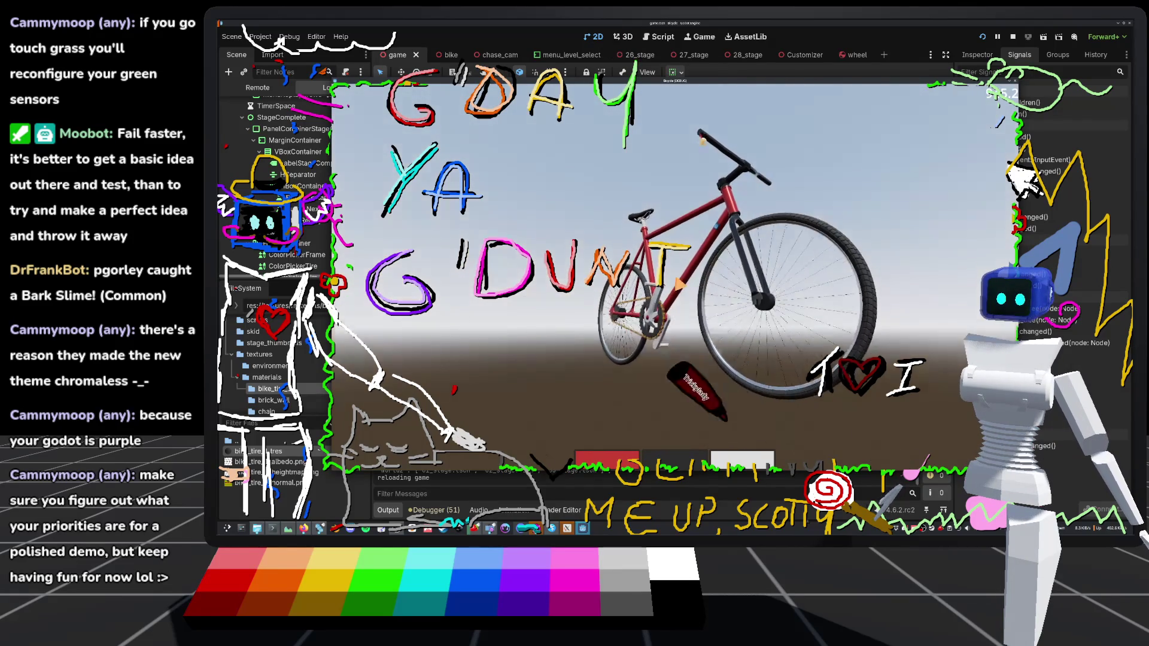
{"action": "left_click", "coordinate": [666, 468]}
{"action": "left_click", "coordinate": [732, 175]}
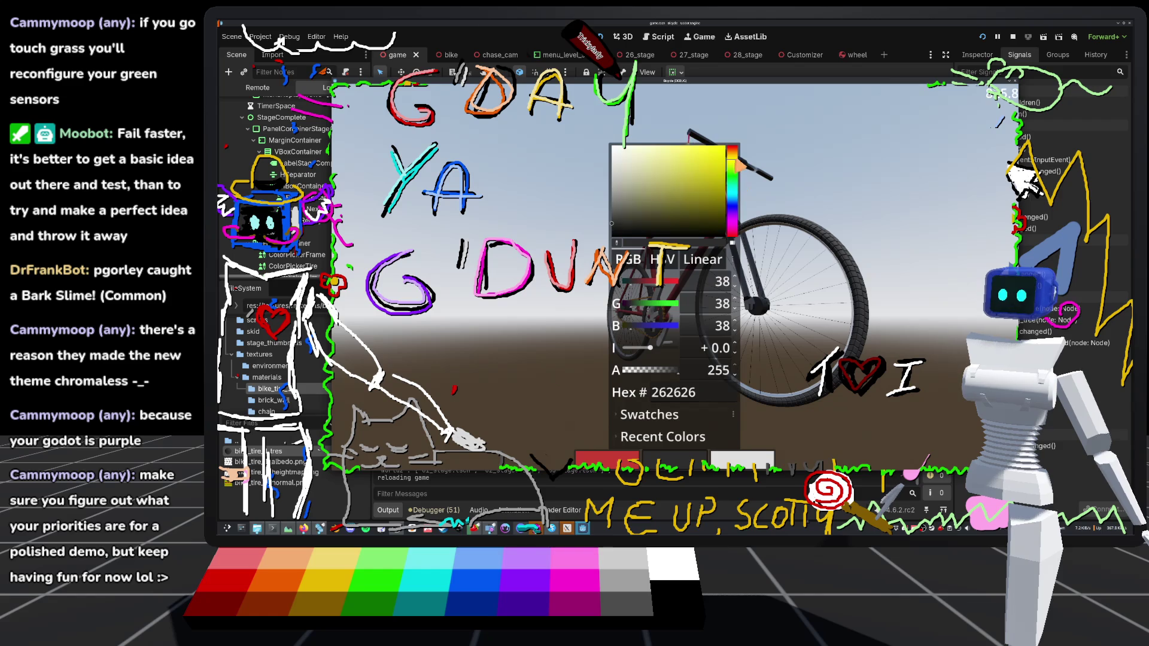
{"action": "left_click", "coordinate": [698, 176]}
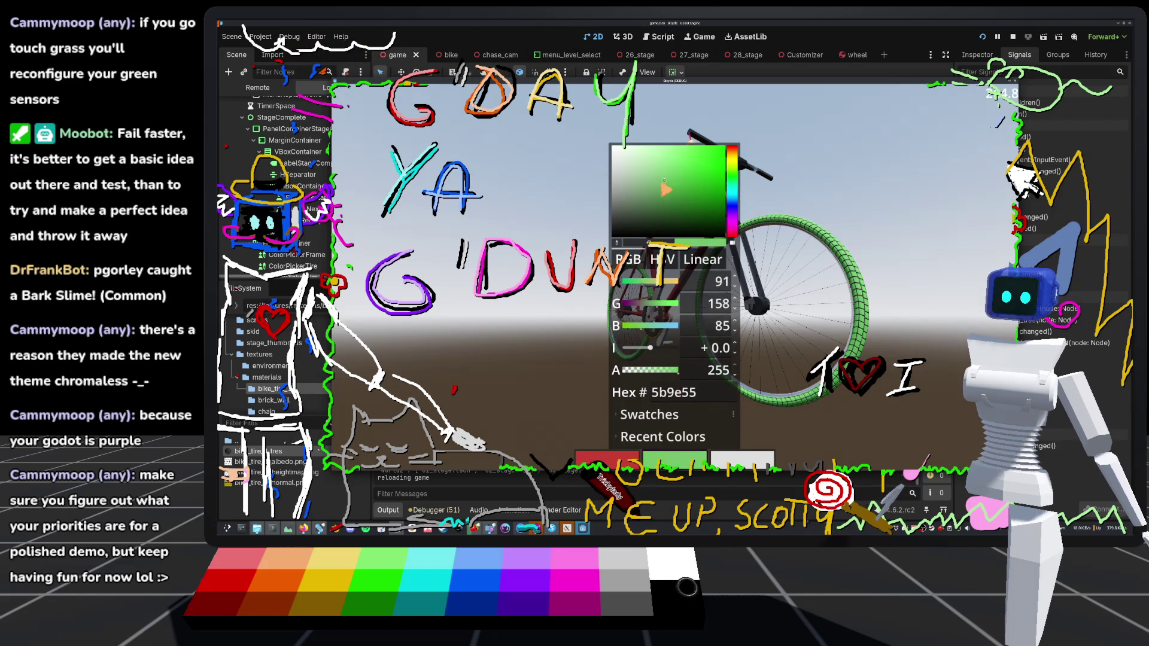
{"action": "left_click", "coordinate": [650, 193]}
{"action": "left_click", "coordinate": [733, 216]}
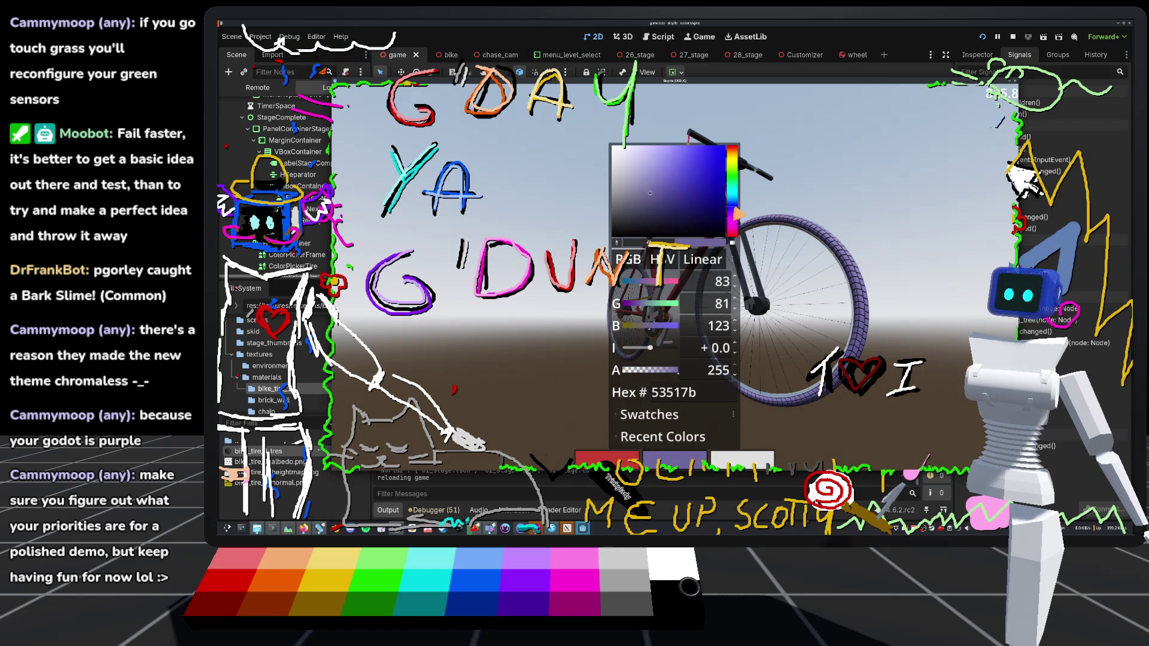
{"action": "left_click", "coordinate": [671, 149]}
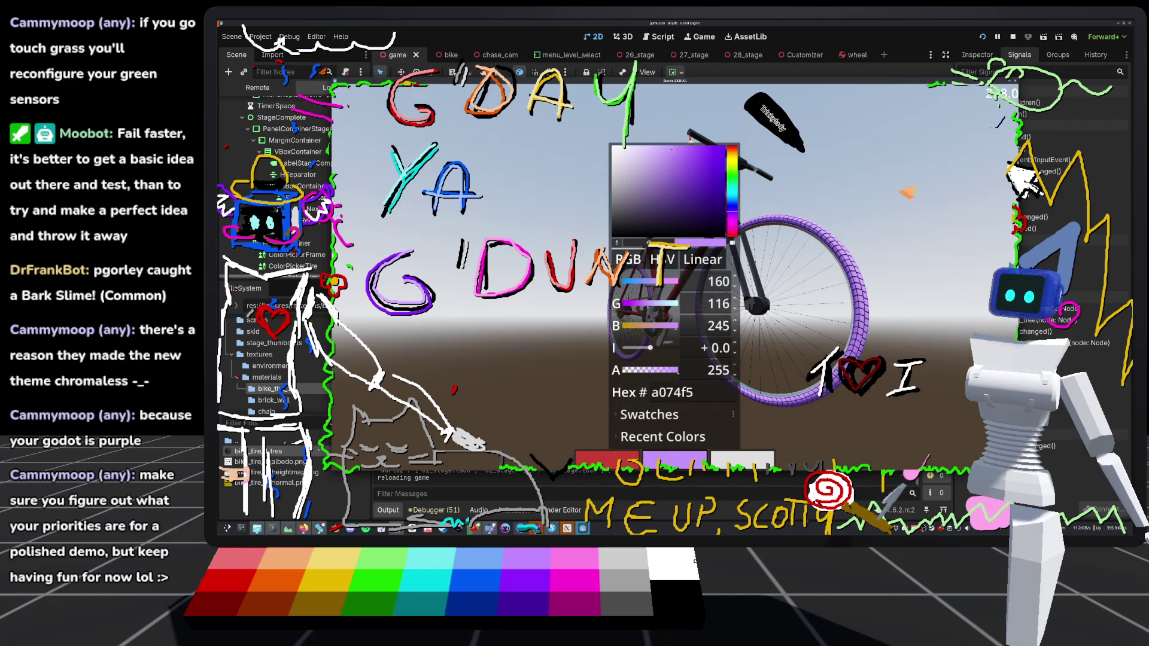
{"action": "key", "text": "Escape"}
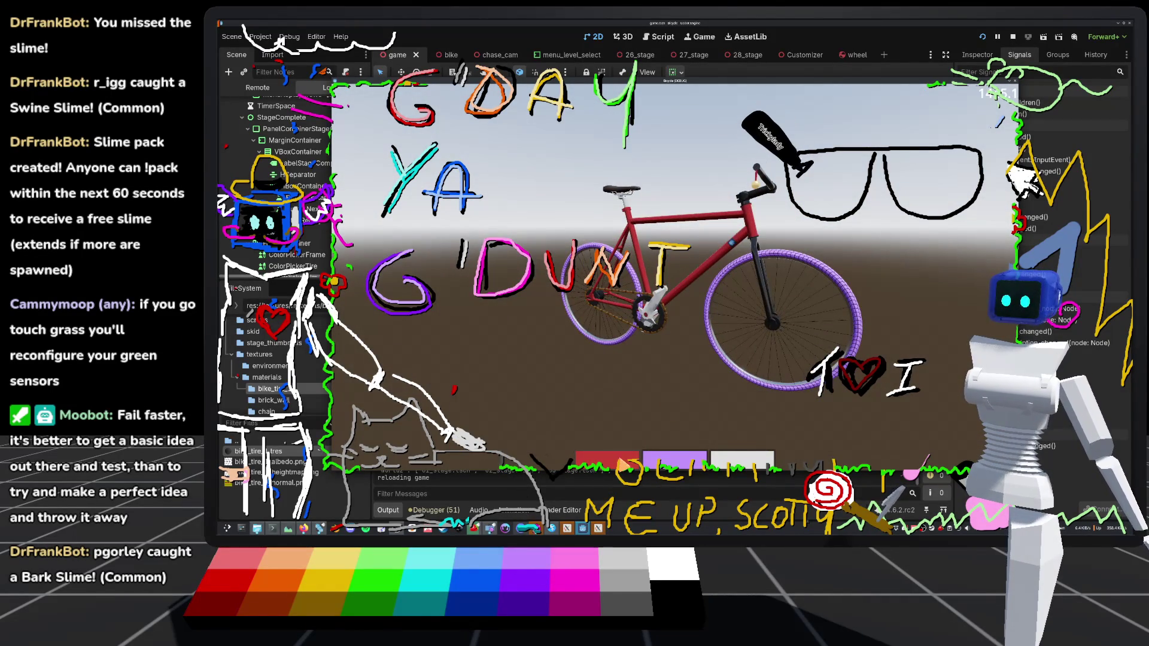
{"action": "left_click", "coordinate": [606, 459]}
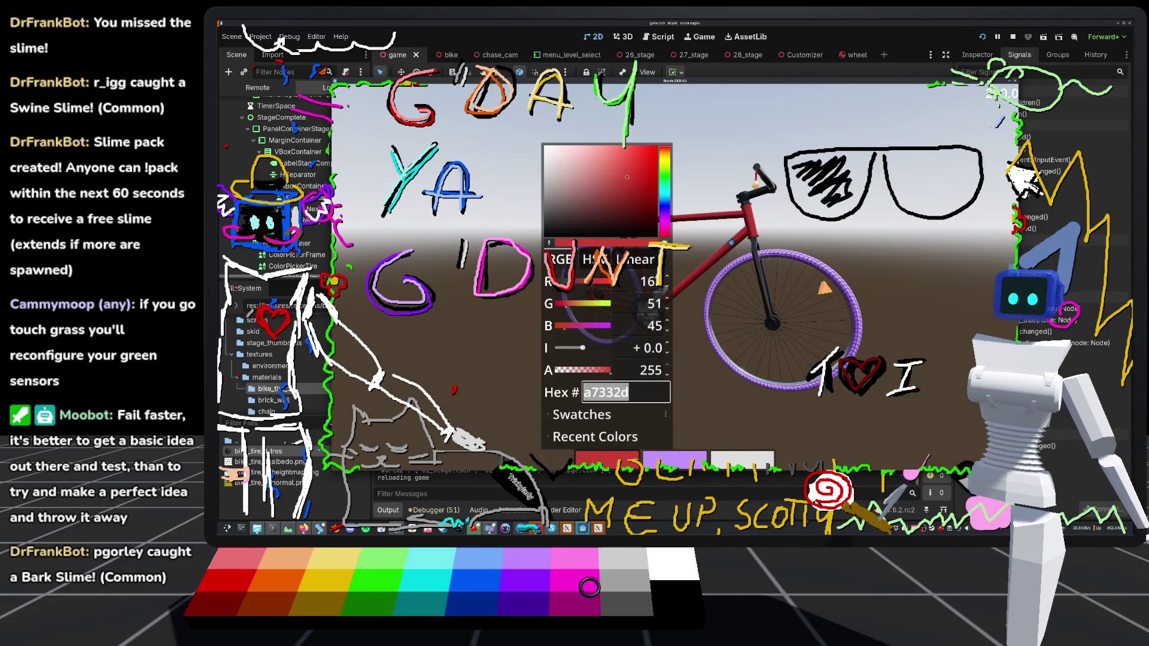
{"action": "left_click", "coordinate": [595, 593]}
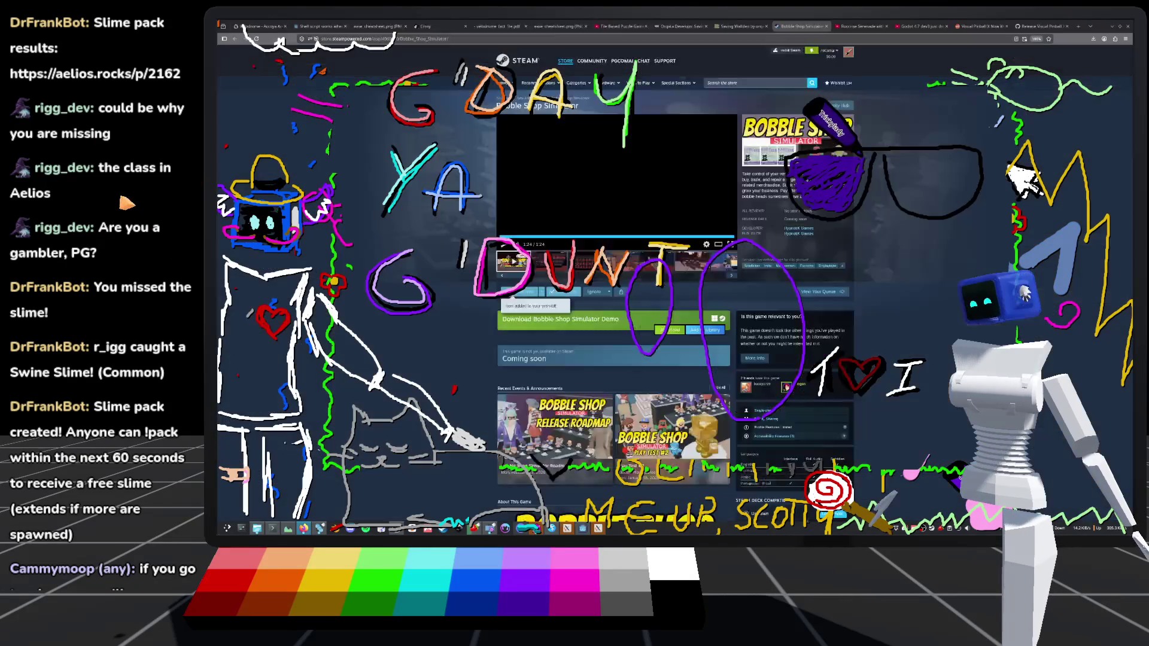
Close the Aelios slime-pack results tab in the browser and return to Godot
{"action": "key", "text": "alt+Tab"}
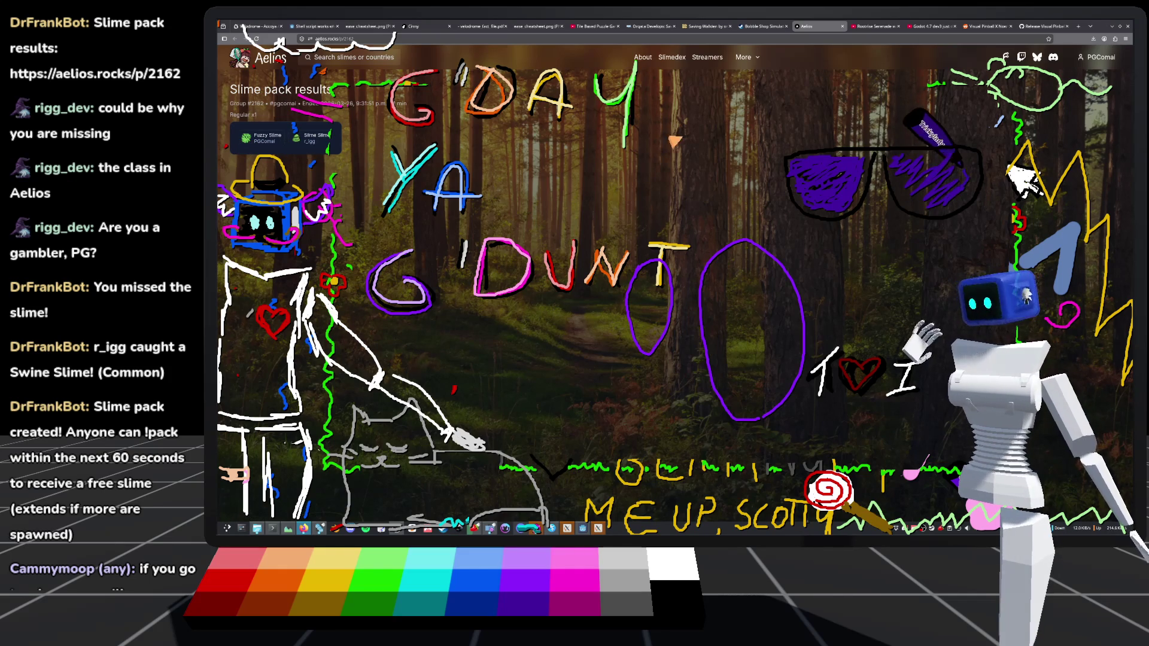
{"action": "key", "text": "ctrl+w"}
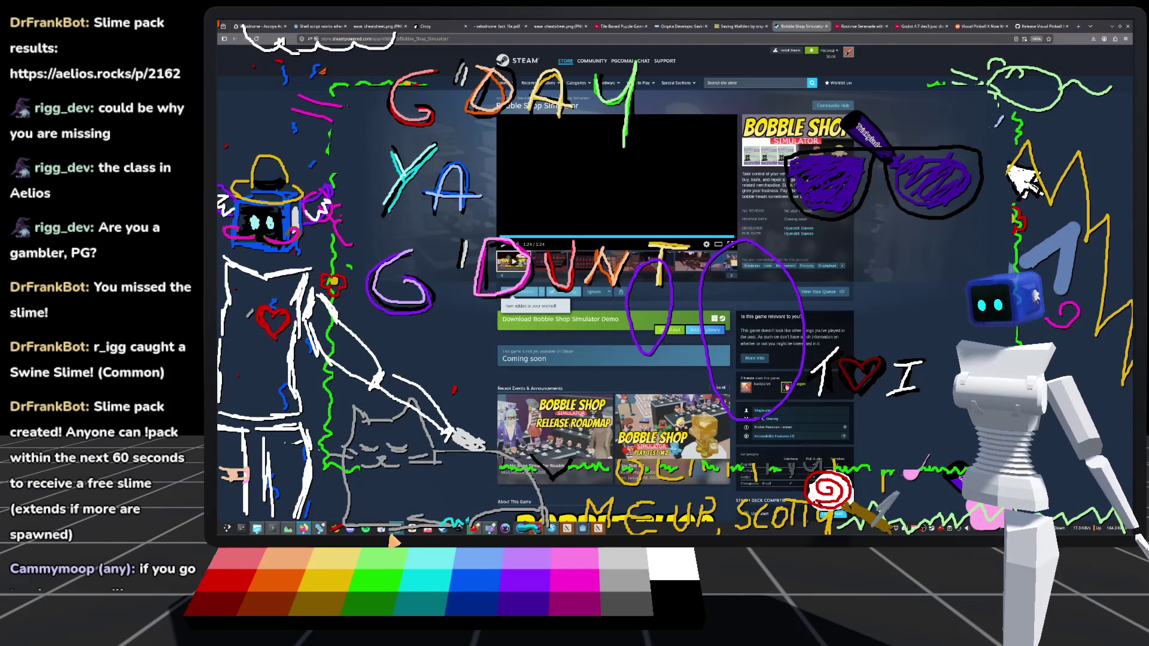
{"action": "left_click", "coordinate": [320, 531]}
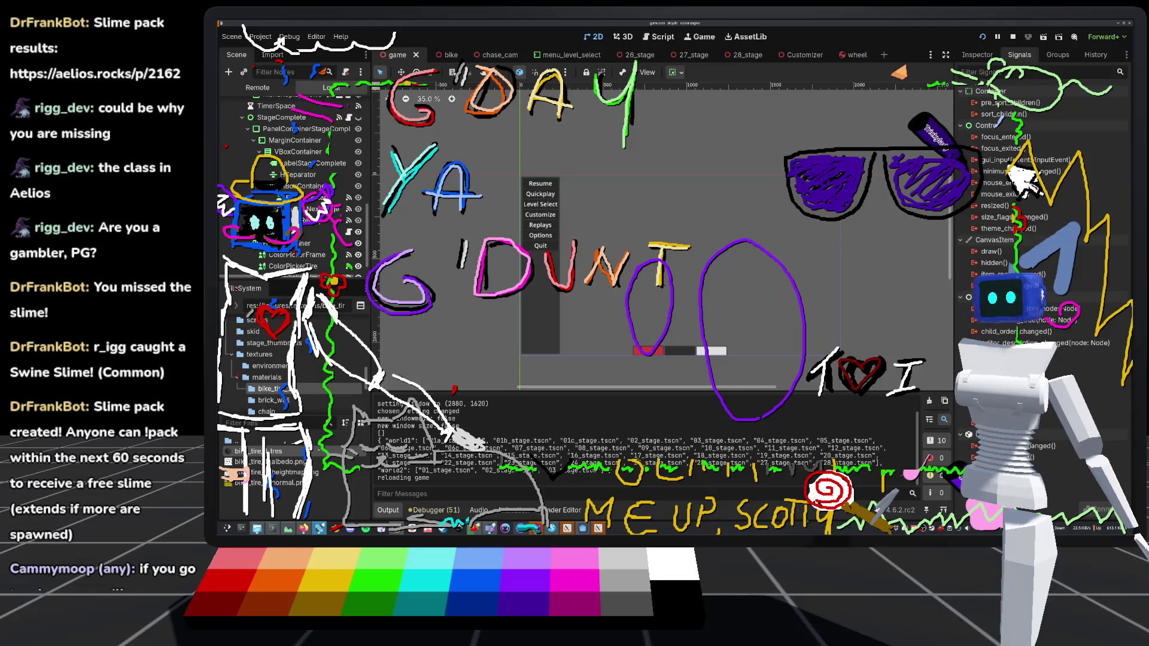
Bring the running Bicycle (DEBUG) game window in front of the editor
{"action": "left_click", "coordinate": [582, 530]}
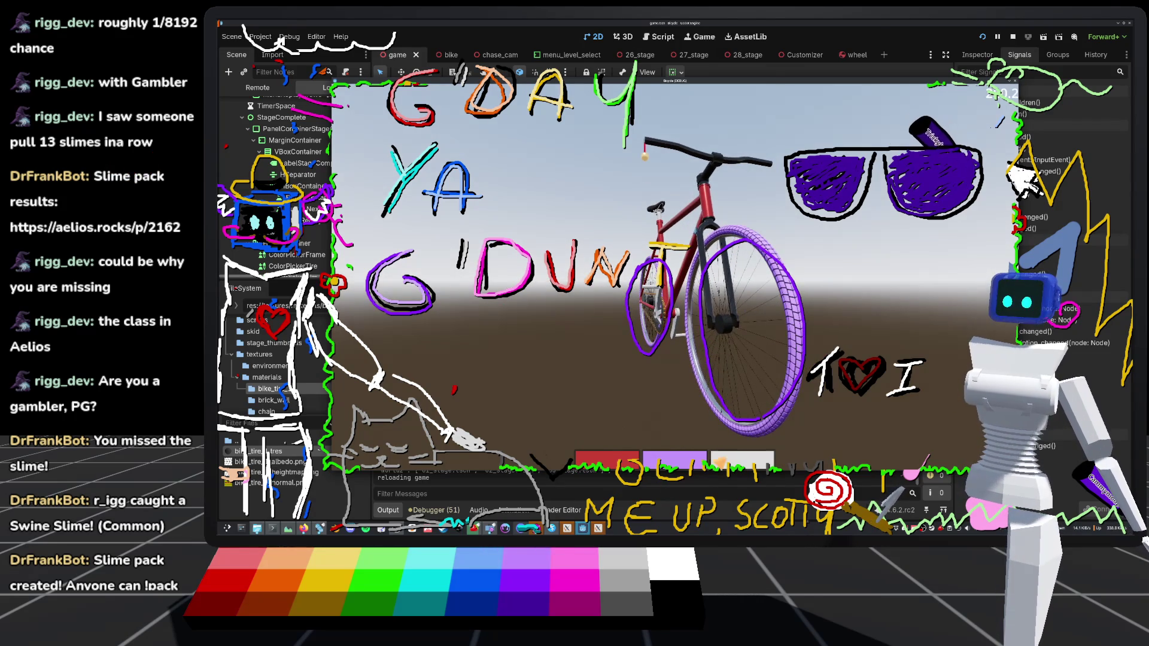
Set the bike's rim colour to pure red
{"action": "left_click", "coordinate": [741, 460]}
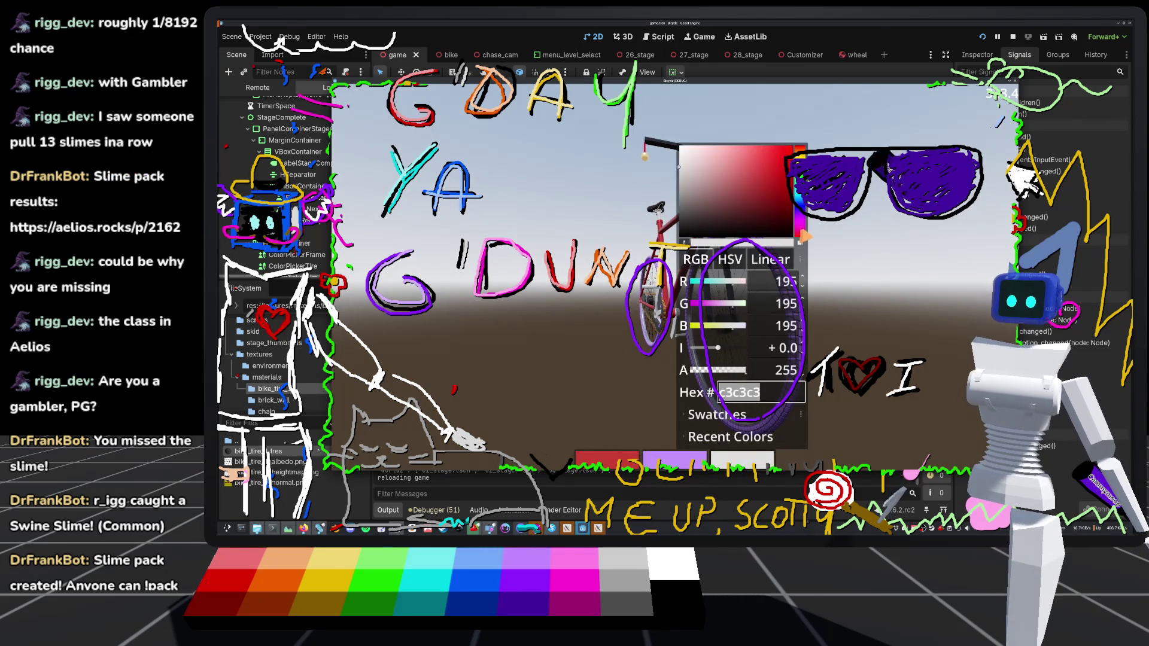
{"action": "mouse_move", "coordinate": [720, 189]}
{"action": "left_mouse_down"}
{"action": "mouse_move", "coordinate": [686, 213]}
{"action": "mouse_move", "coordinate": [793, 145]}
{"action": "left_mouse_up"}
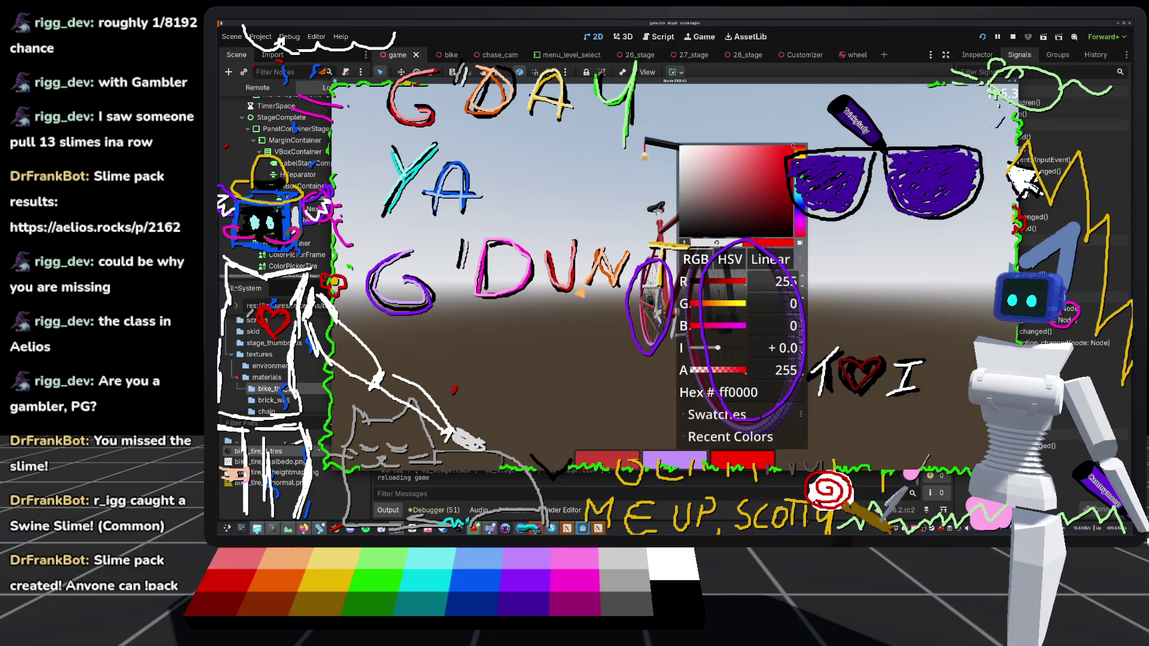
{"action": "key", "text": "Escape"}
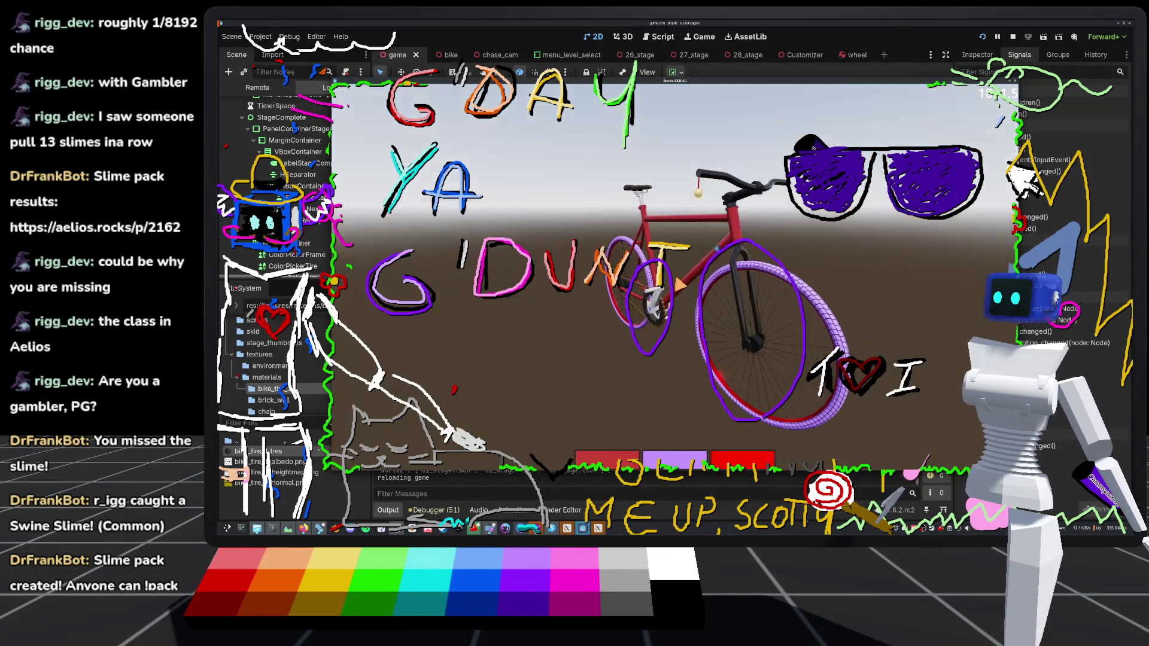
Repaint the frame a pale sage green (90a77c), then switch to the reference photo
{"action": "left_click", "coordinate": [623, 462]}
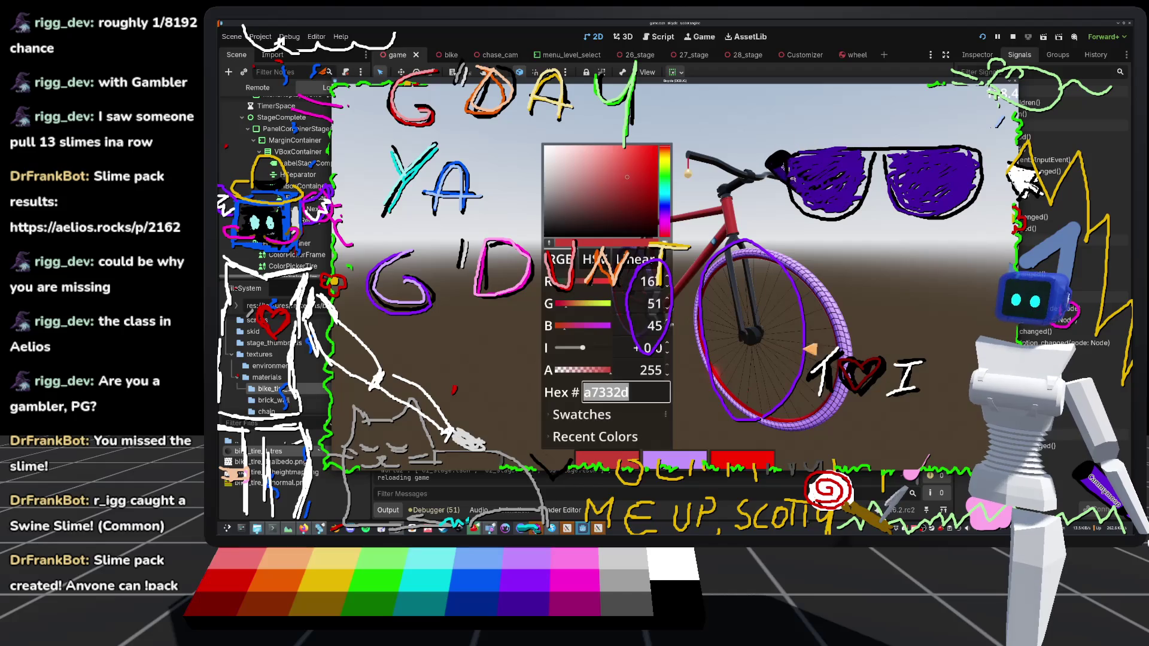
{"action": "left_click", "coordinate": [667, 172]}
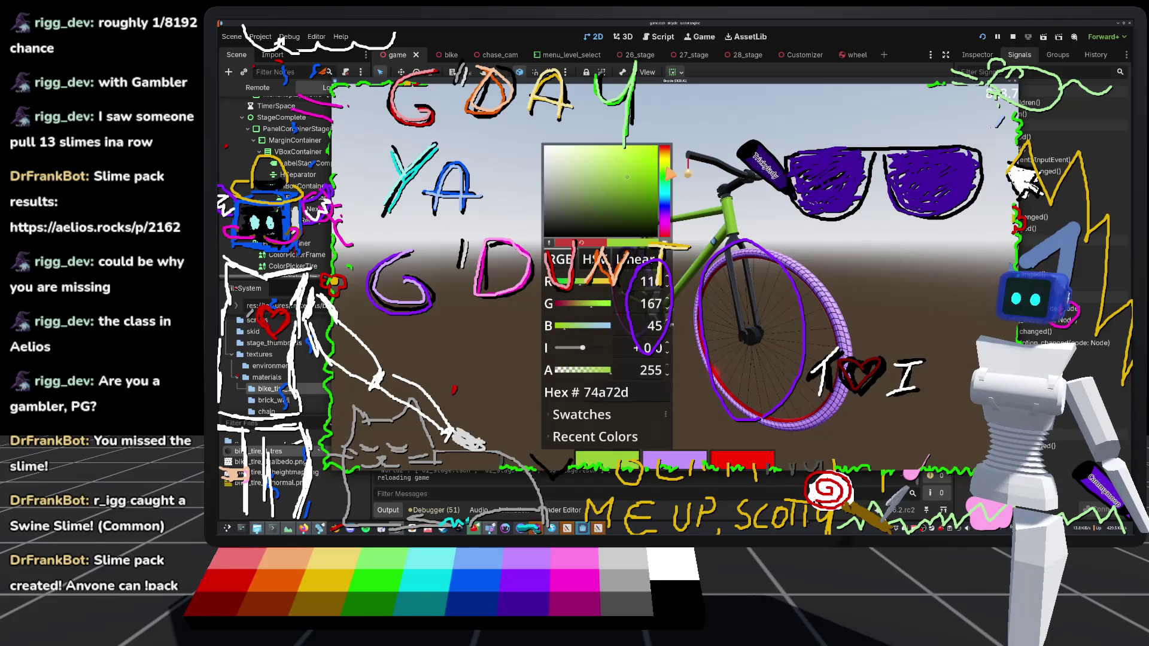
{"action": "left_click_drag", "start_coordinate": [670, 175], "coordinate": [670, 177]}
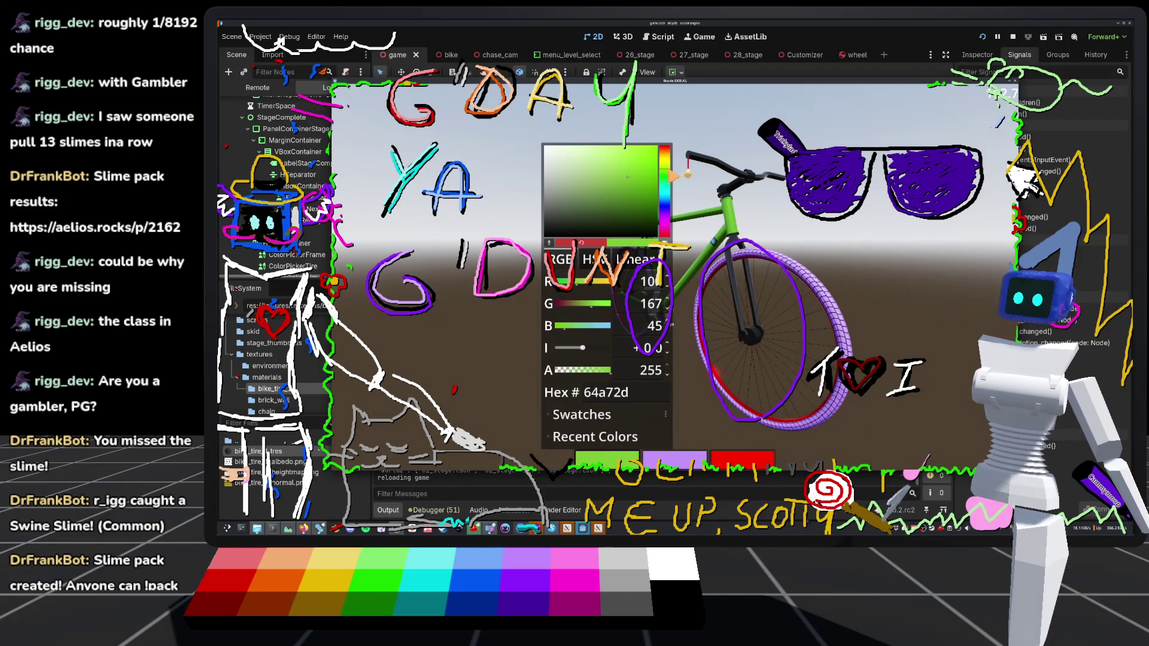
{"action": "left_click", "coordinate": [556, 161]}
{"action": "left_click_drag", "start_coordinate": [565, 169], "coordinate": [572, 179]}
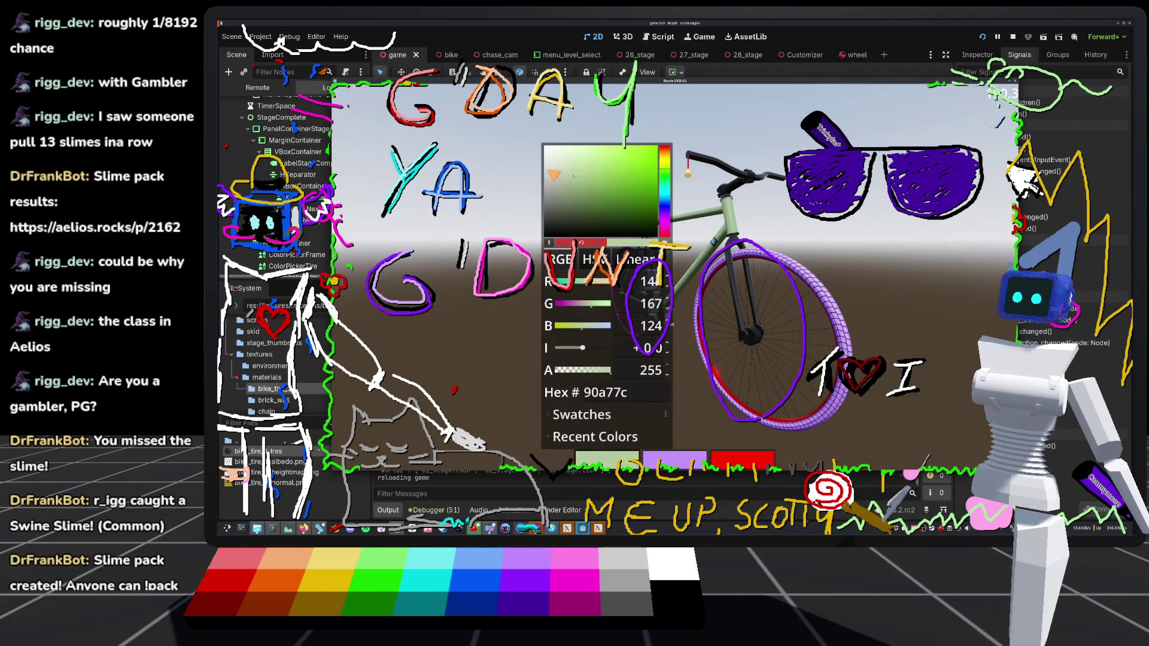
{"action": "left_click", "coordinate": [508, 172]}
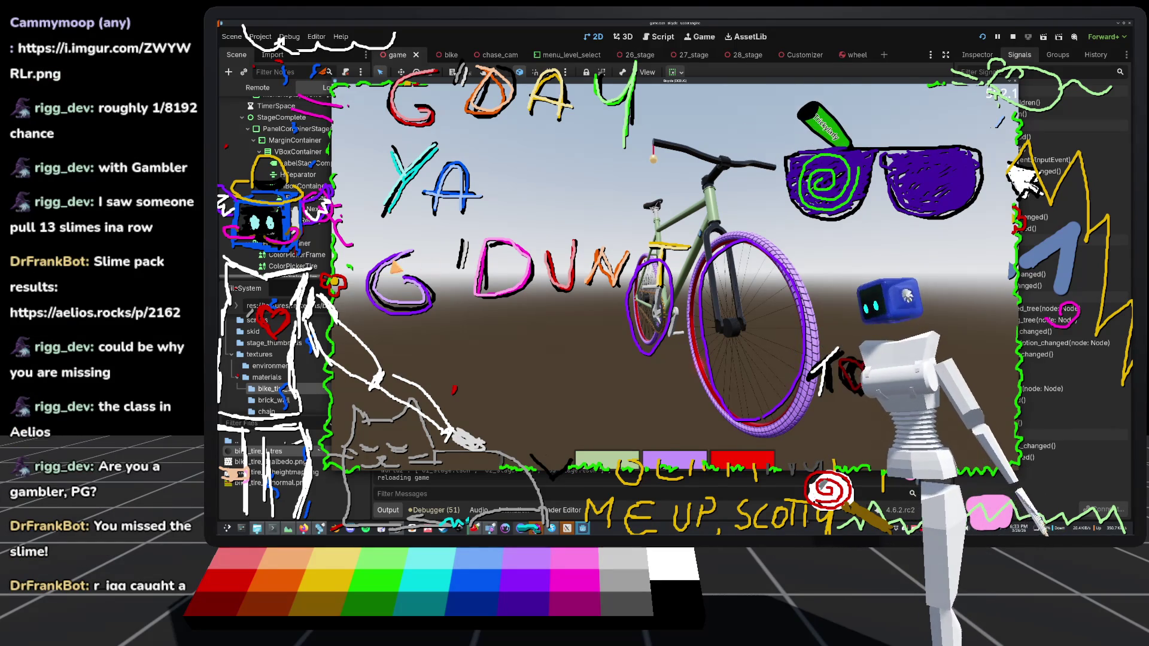
{"action": "key", "text": "alt+Tab"}
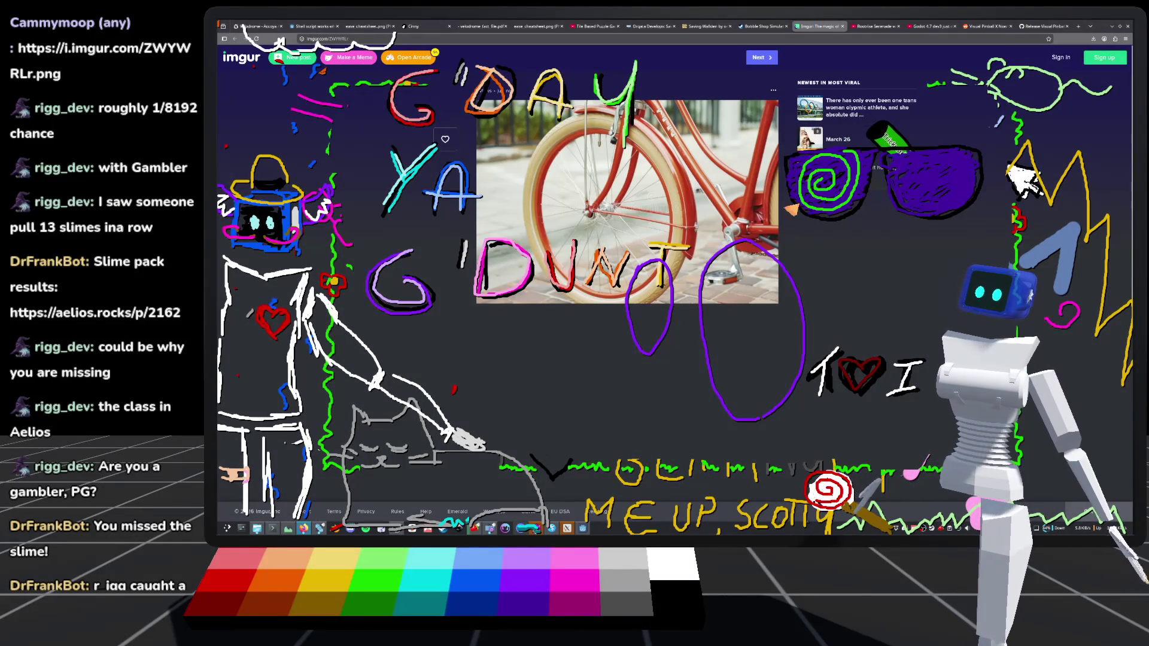
Bring the game back and change the rims to a pale tan
{"action": "left_click", "coordinate": [584, 531]}
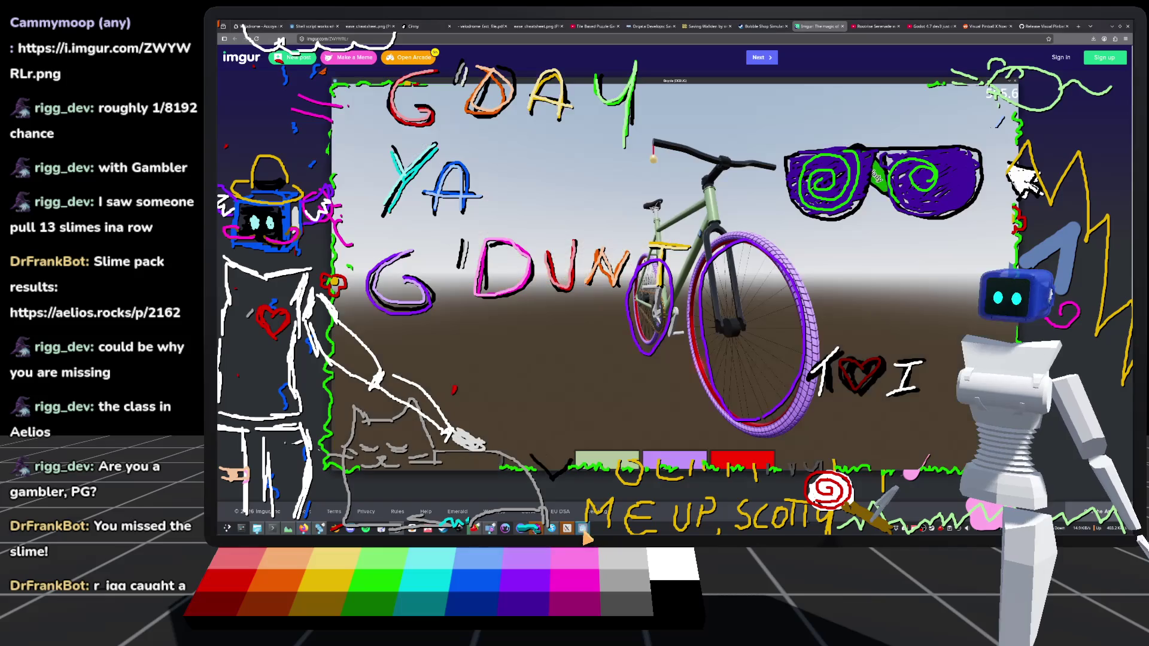
{"action": "left_click", "coordinate": [738, 461]}
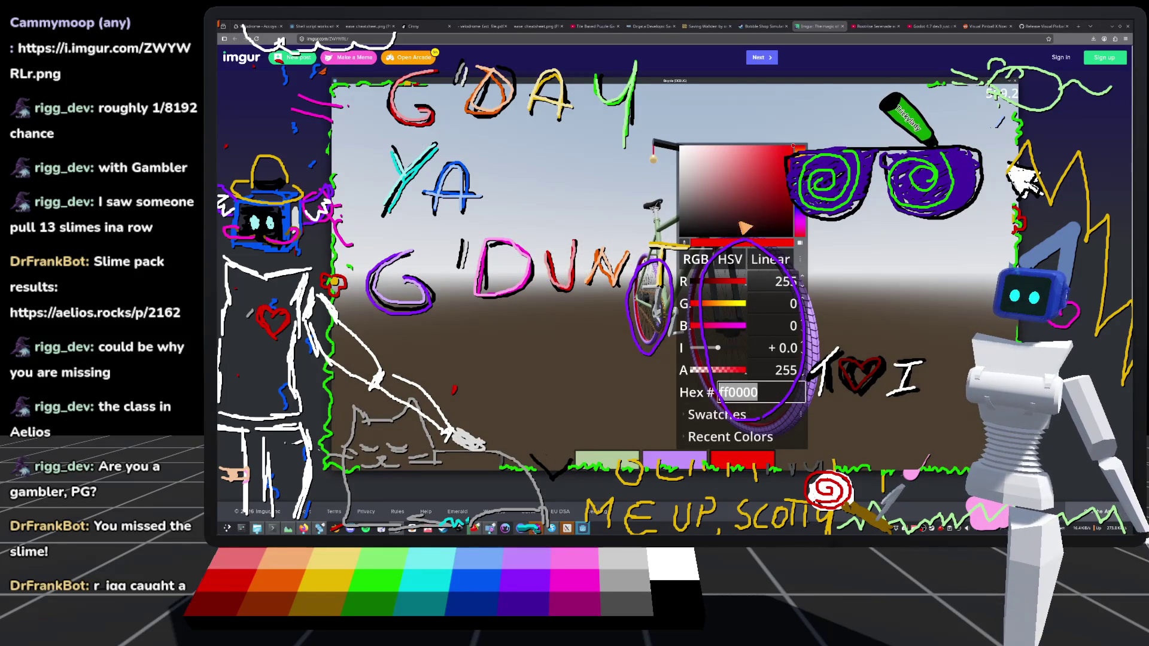
{"action": "left_click_drag", "start_coordinate": [801, 149], "coordinate": [805, 157]}
{"action": "left_click_drag", "start_coordinate": [735, 158], "coordinate": [730, 162]}
{"action": "left_click", "coordinate": [658, 287]}
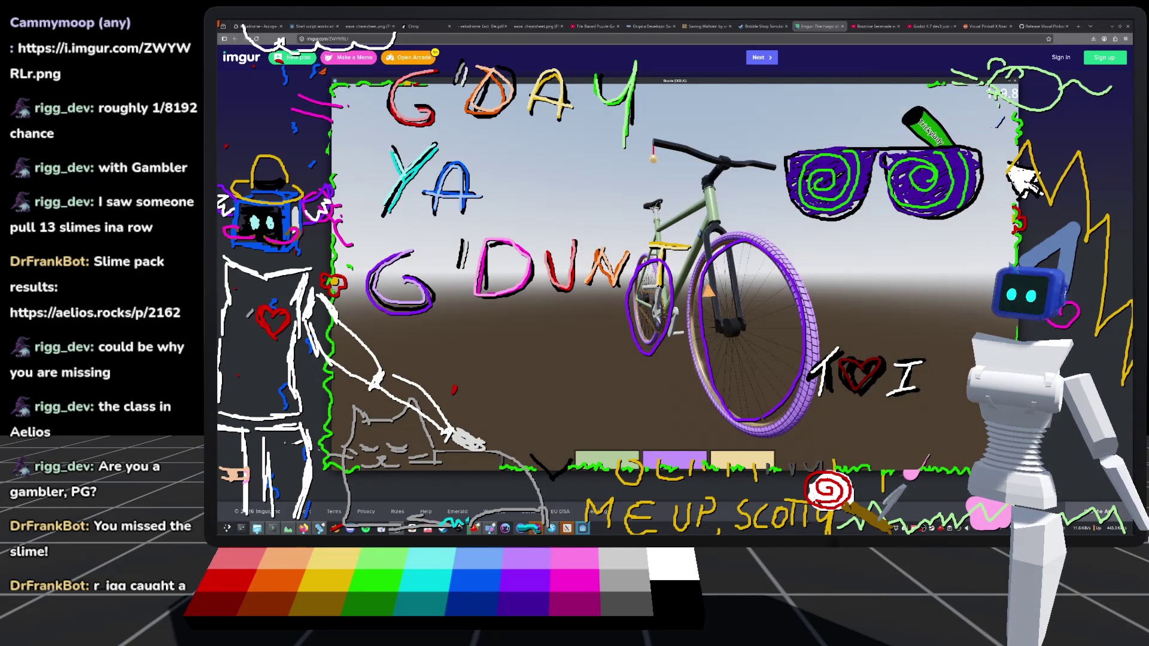
Turn the tires a cream-tan yellow, then minimise the game to view the photo
{"action": "left_click", "coordinate": [674, 457]}
{"action": "mouse_move", "coordinate": [732, 161]}
{"action": "left_mouse_down"}
{"action": "mouse_move", "coordinate": [646, 159]}
{"action": "mouse_move", "coordinate": [662, 187]}
{"action": "mouse_move", "coordinate": [727, 164]}
{"action": "mouse_move", "coordinate": [661, 167]}
{"action": "left_mouse_up"}
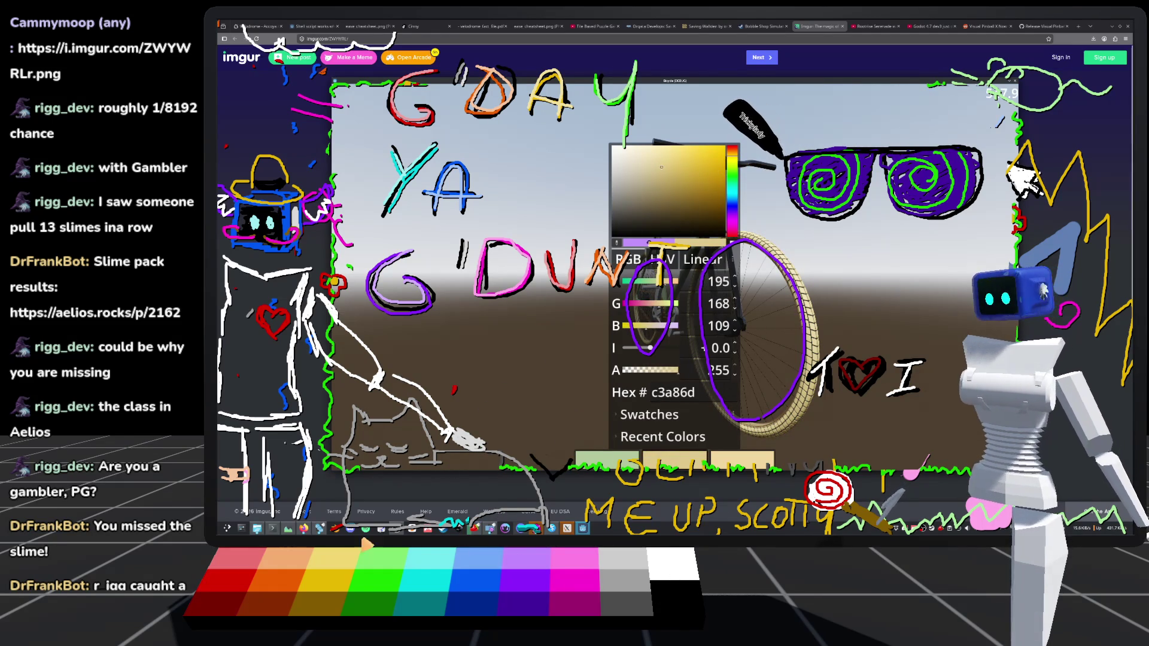
{"action": "left_click", "coordinate": [301, 529]}
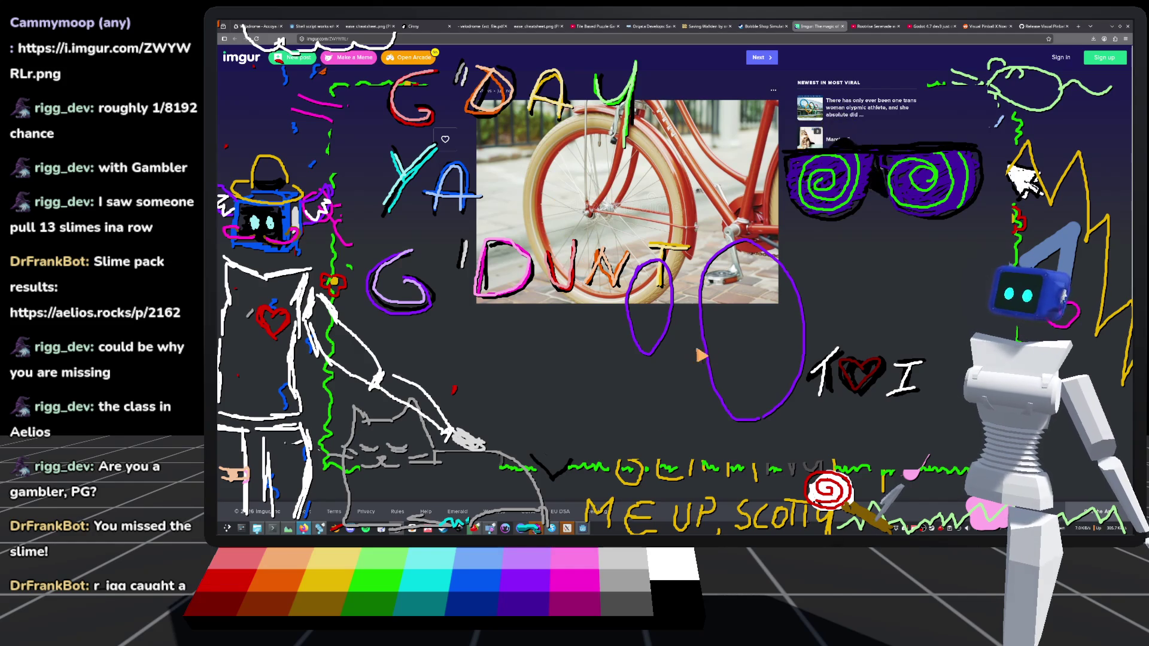
Bring the game back and make the rims a strong orange (e7771b)
{"action": "left_click", "coordinate": [582, 529]}
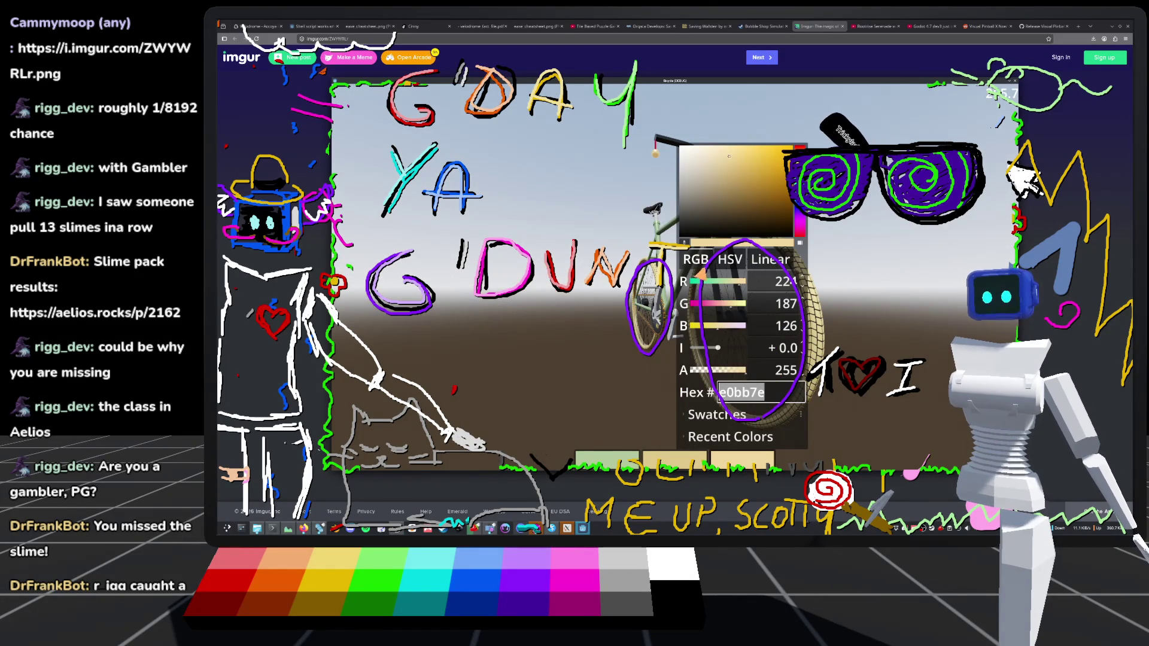
{"action": "left_click_drag", "start_coordinate": [800, 157], "coordinate": [778, 155]}
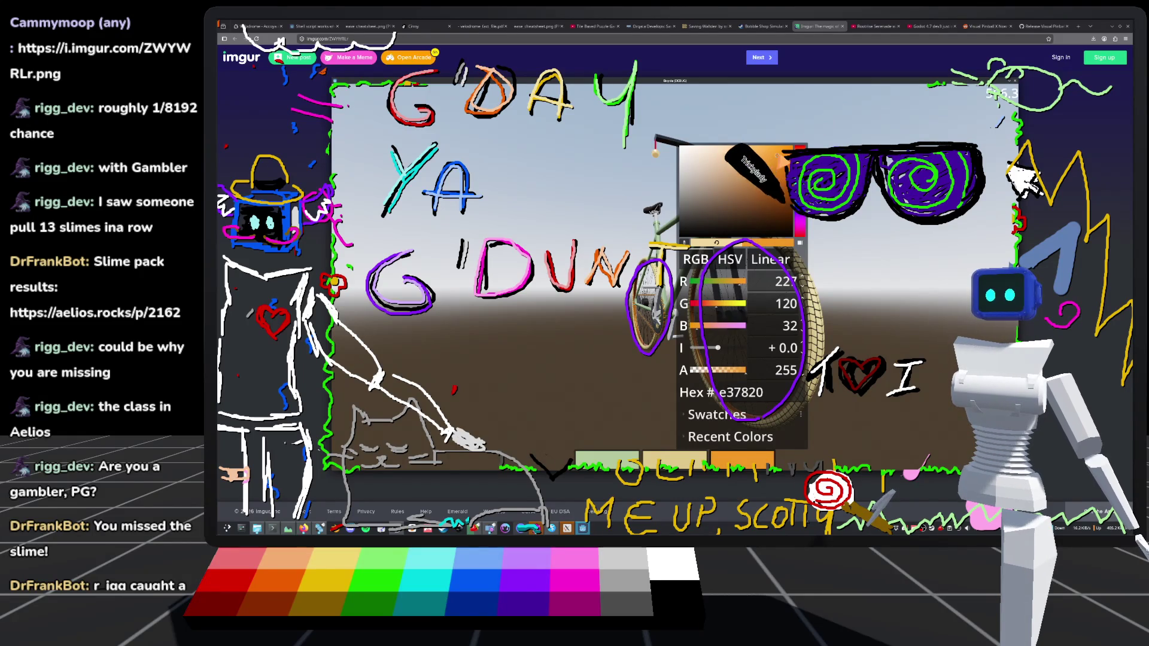
{"action": "left_click_drag", "start_coordinate": [779, 197], "coordinate": [771, 149]}
{"action": "left_click", "coordinate": [769, 147]}
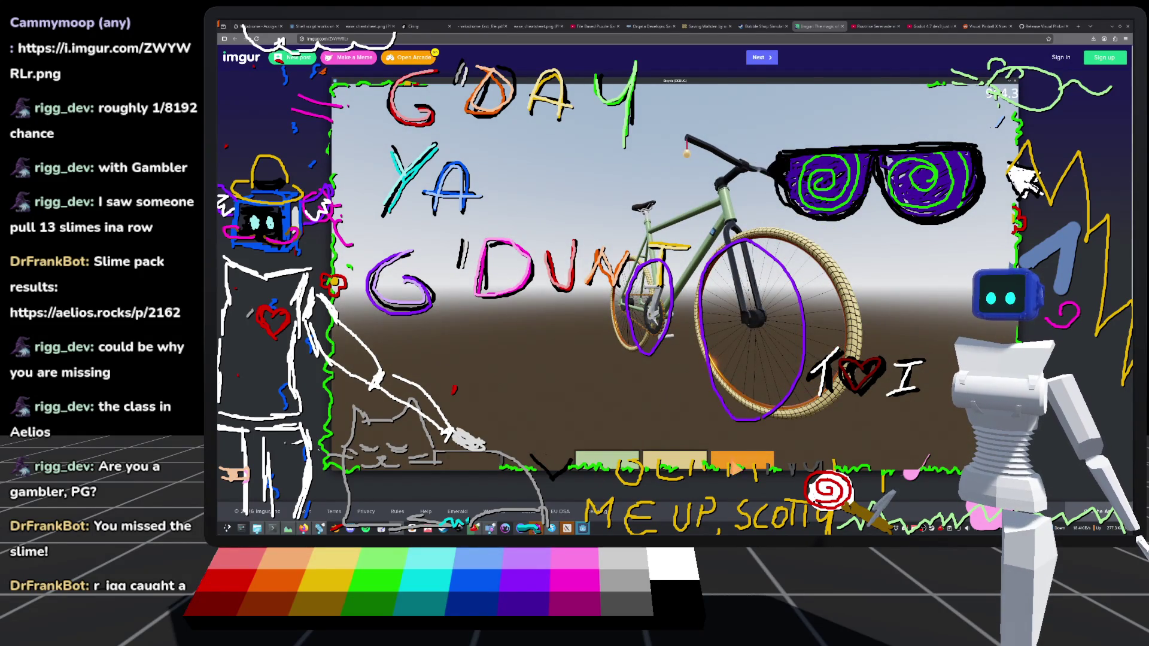
{"action": "left_click", "coordinate": [781, 179]}
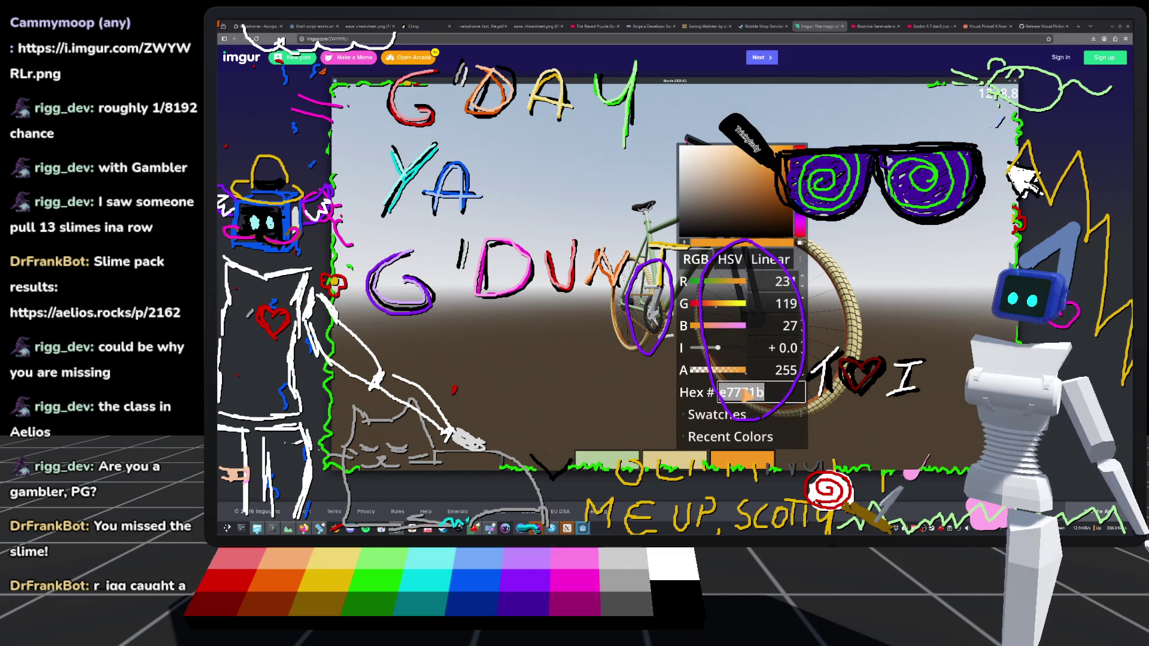
Set the frame colour to hex e7771b, then minimise the game to compare with the photo
{"action": "left_click", "coordinate": [658, 215]}
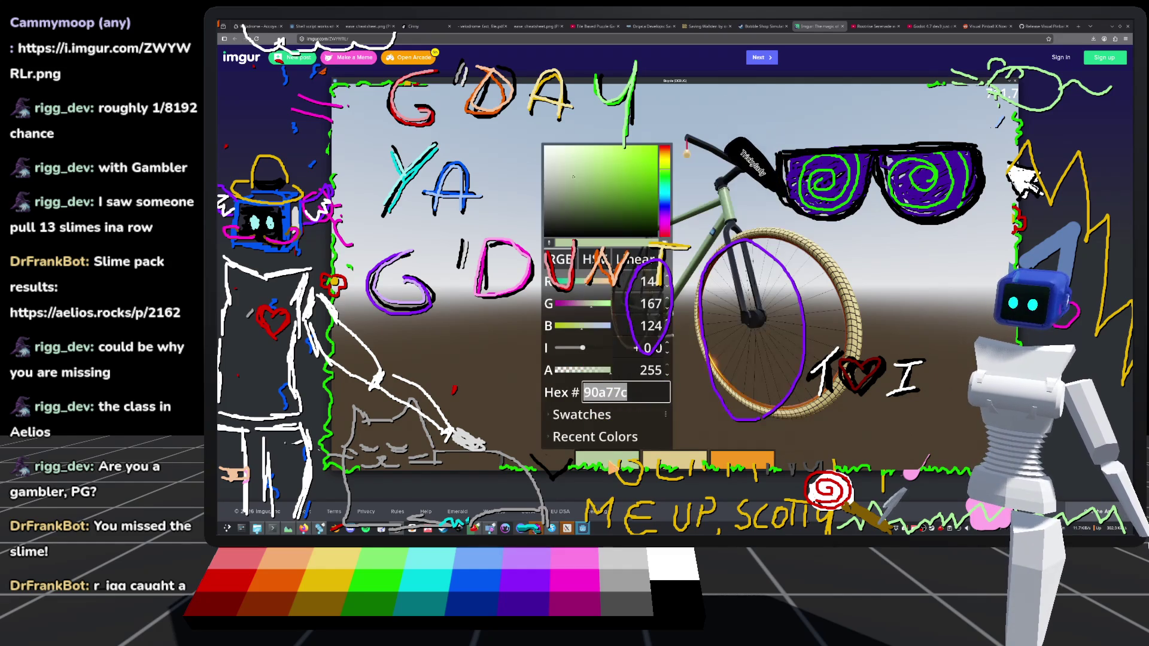
{"action": "type", "text": "e7771b"}
{"action": "key", "text": "Return"}
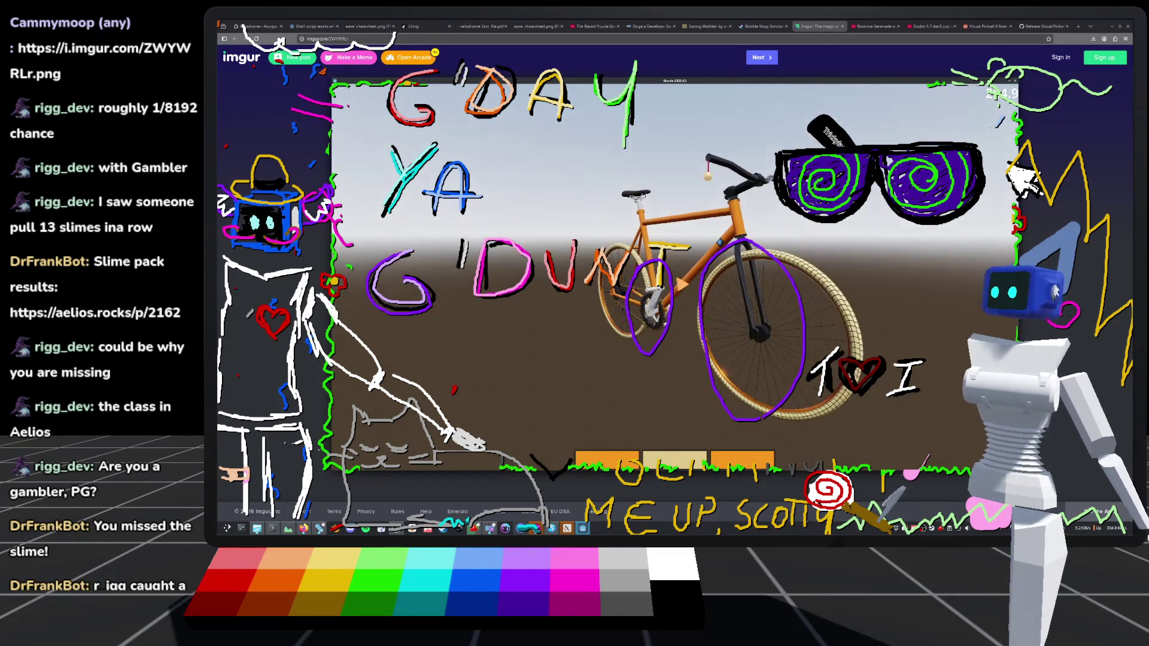
{"action": "left_click", "coordinate": [302, 530]}
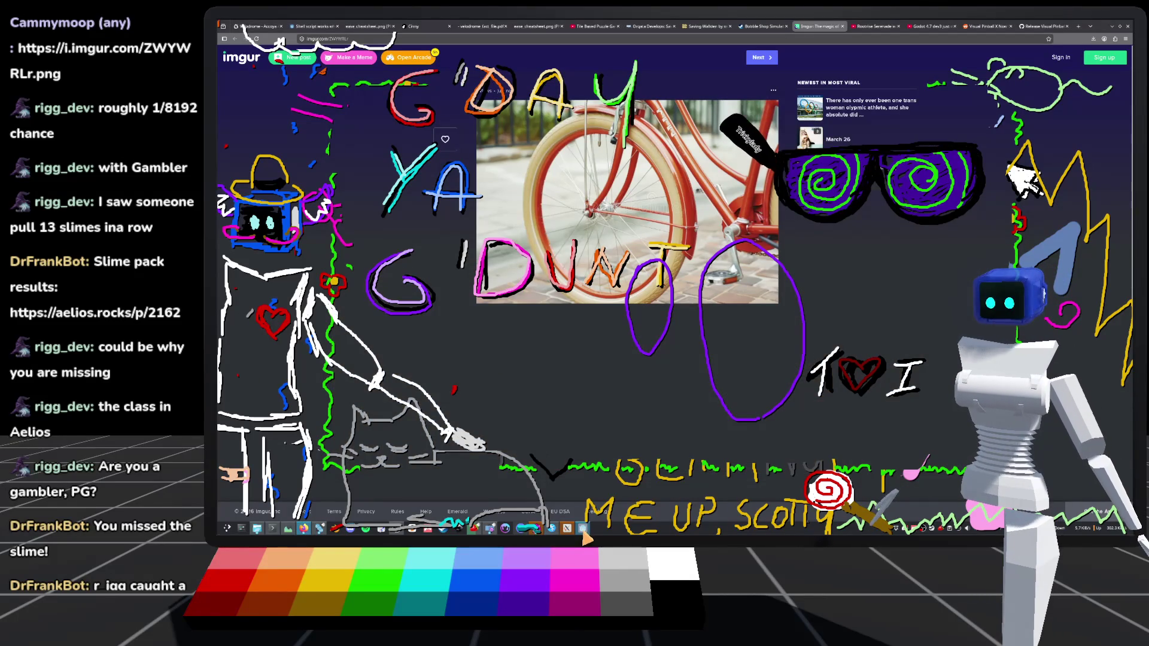
Bring the game back and adjust the rims to a deeper orange, d96a22
{"action": "mouse_move", "coordinate": [547, 531]}
{"action": "left_click", "coordinate": [598, 516]}
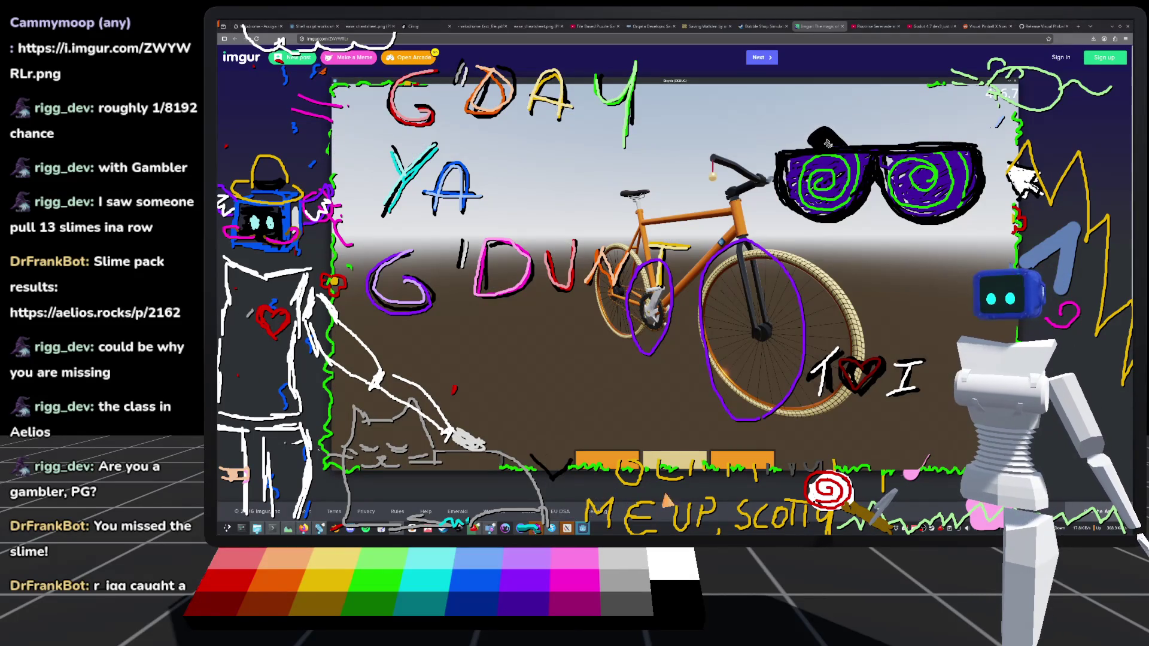
{"action": "left_click", "coordinate": [836, 142]}
{"action": "left_click_drag", "start_coordinate": [808, 149], "coordinate": [800, 154]}
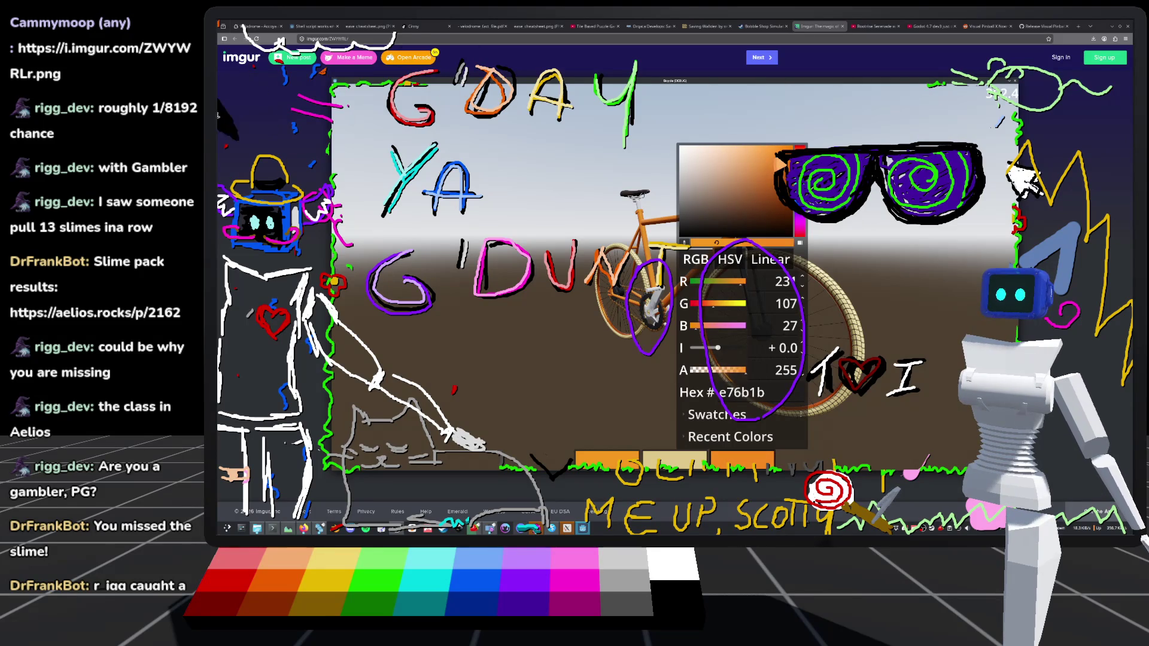
{"action": "left_click", "coordinate": [655, 156]}
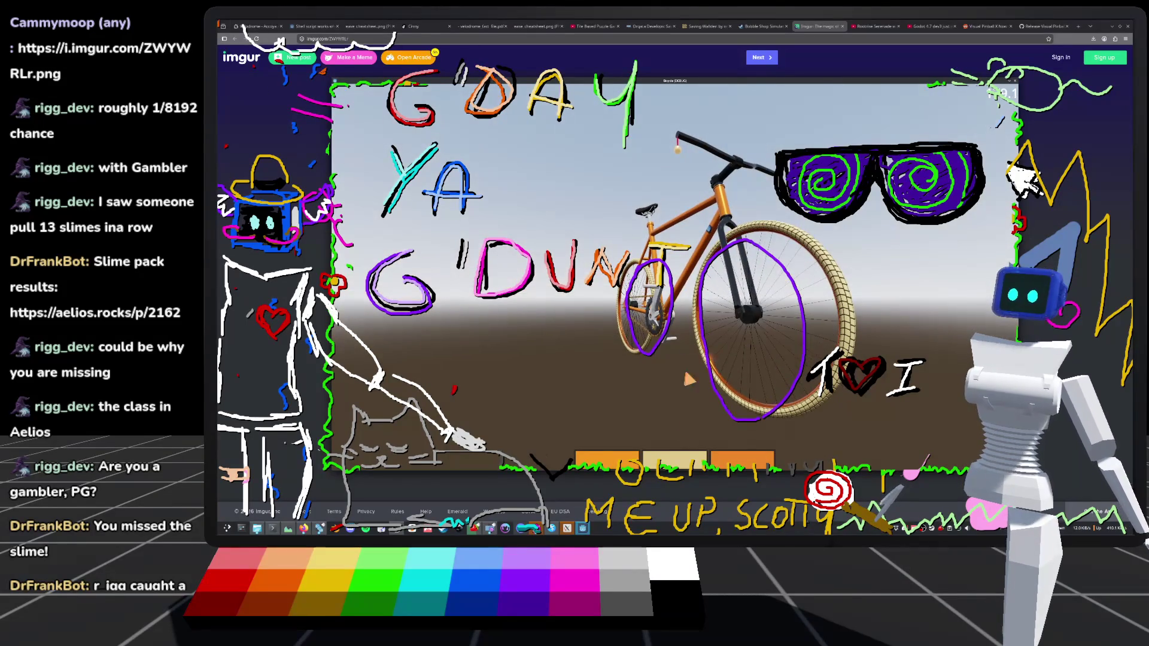
{"action": "left_click", "coordinate": [733, 459]}
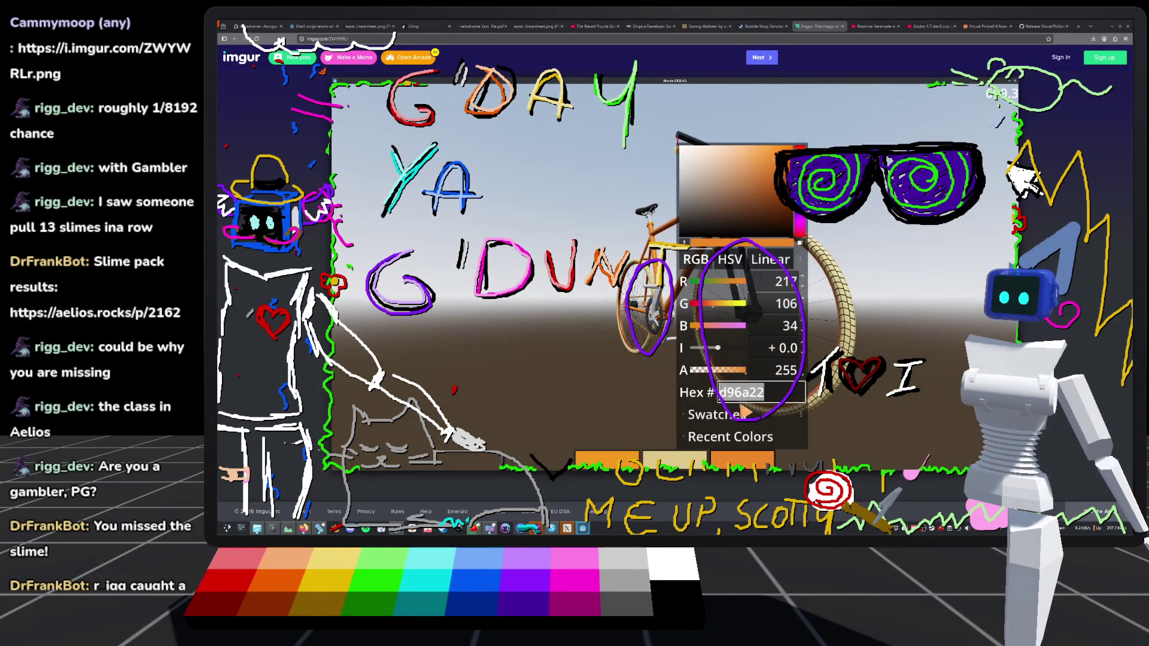